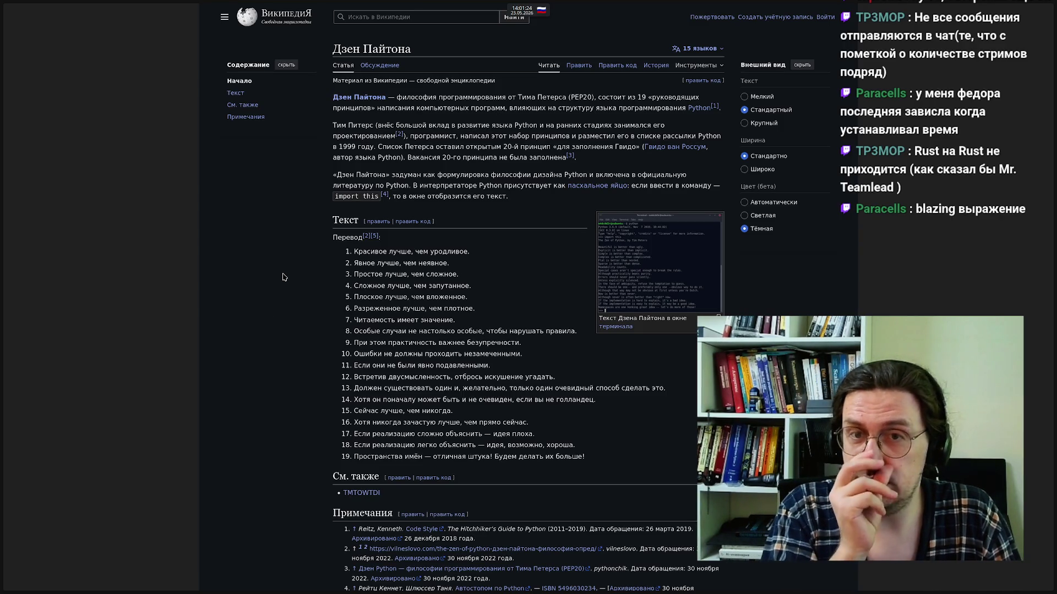
Load Excalidraw in a new browser tab by typing 'exca' in the address popup
mouse_move(4, 278)
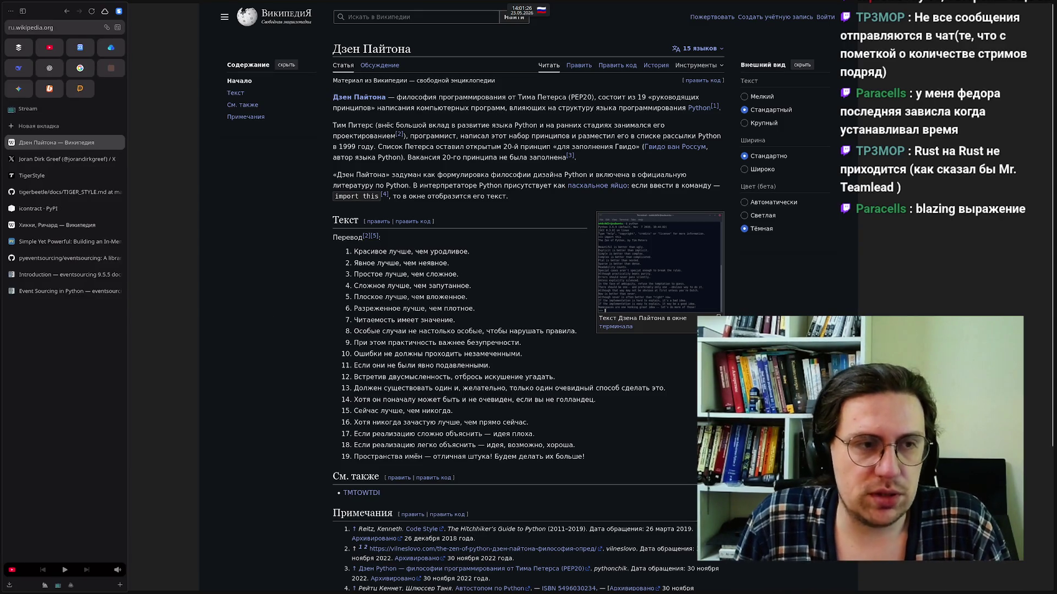
left_click(48, 130)
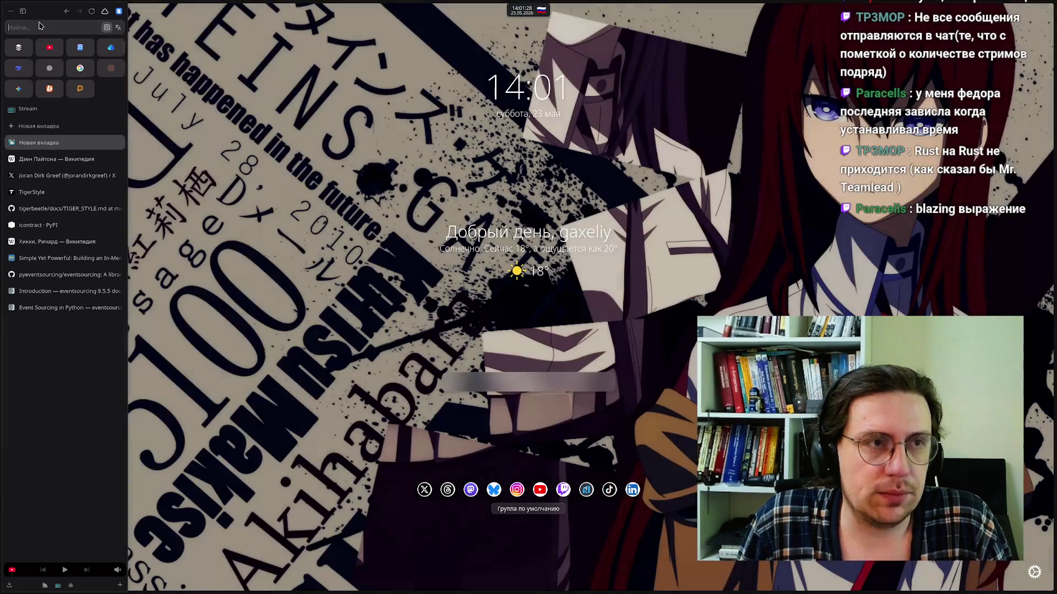
key("alt+shift")
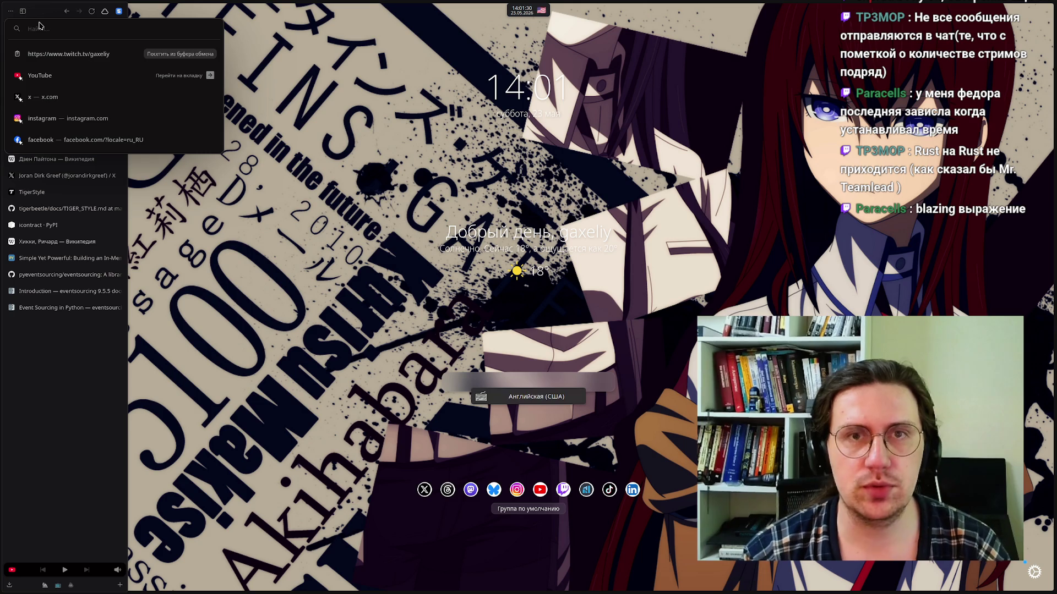
type("exca")
key("Return")
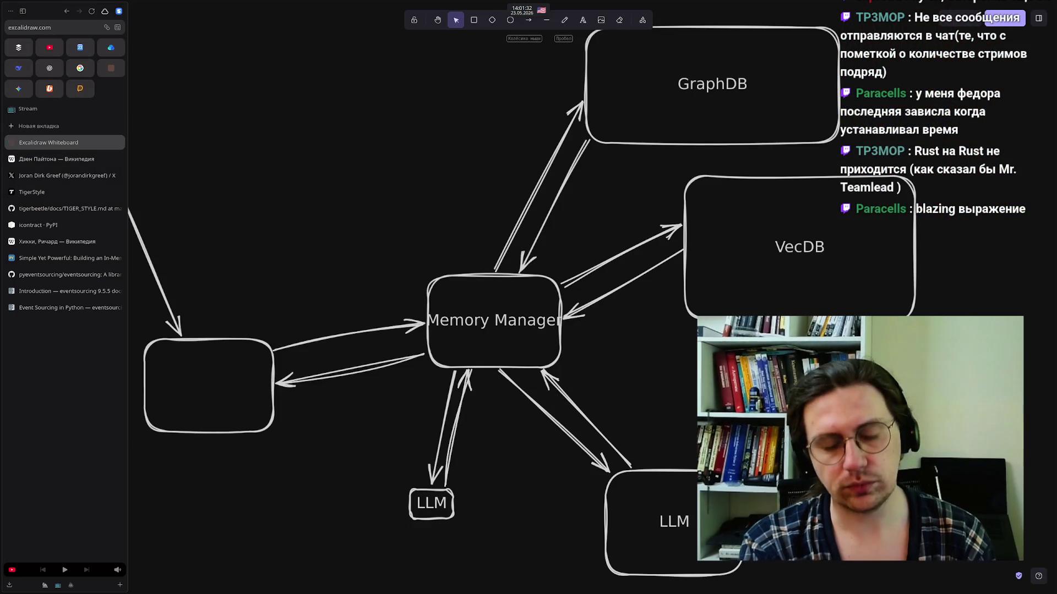
Delete the whole Memory Manager diagram and start a new text element near the centre
key("ctrl+a")
key("Delete")
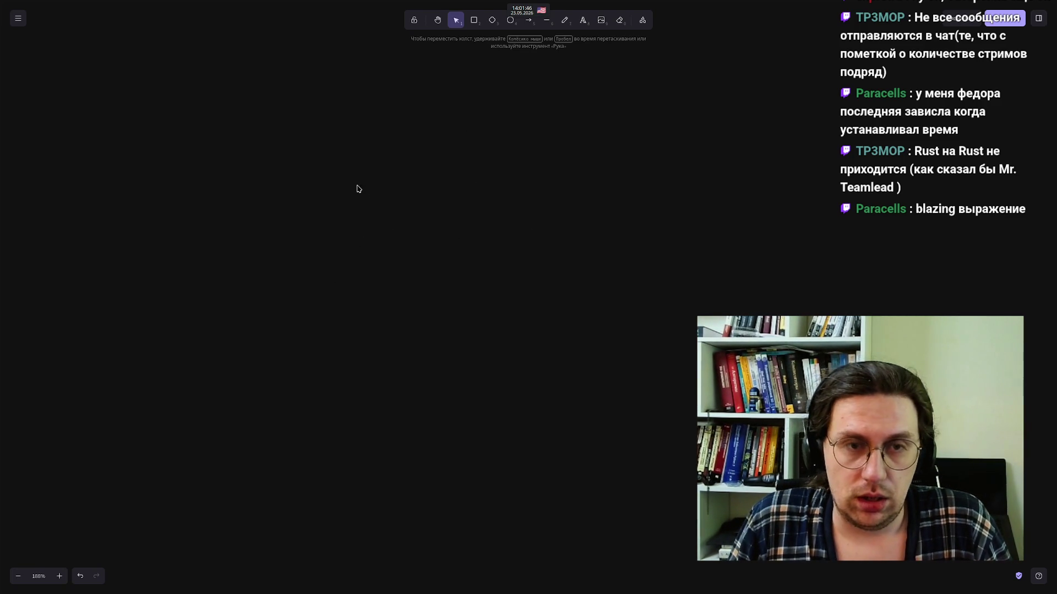
double_click(427, 192)
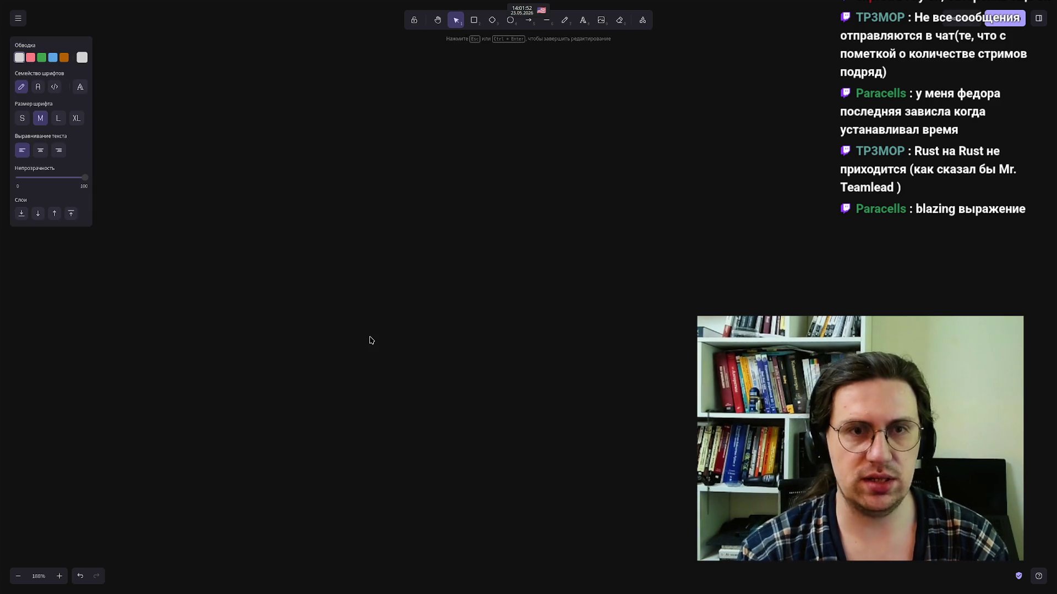
Type the lines '1. Python', '2. Elixir/Rust', '3. Go' and begin a fourth item '4.'
type("1. Python")
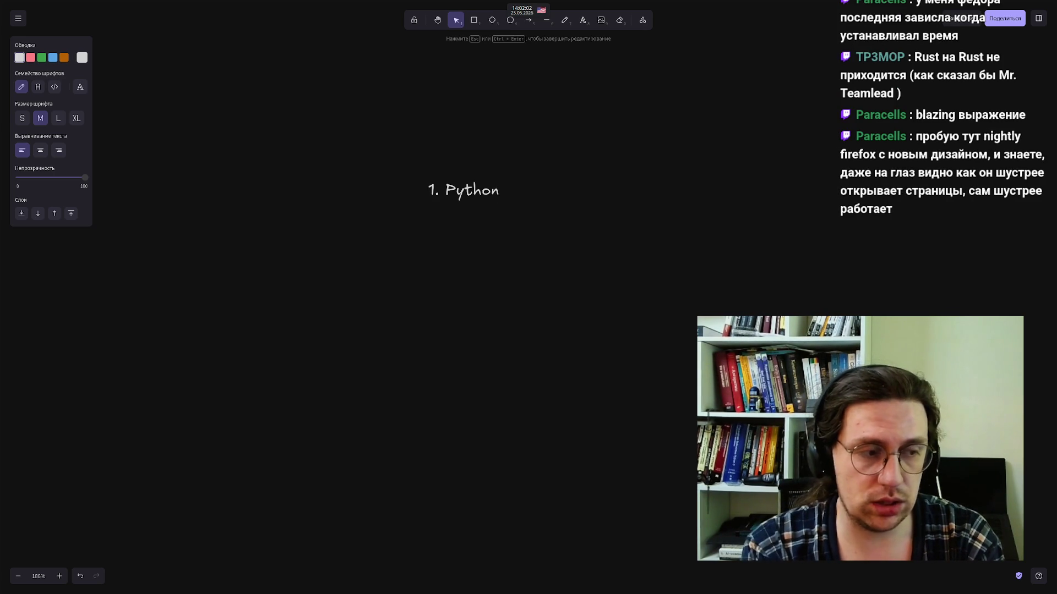
key("Return")
type("2.")
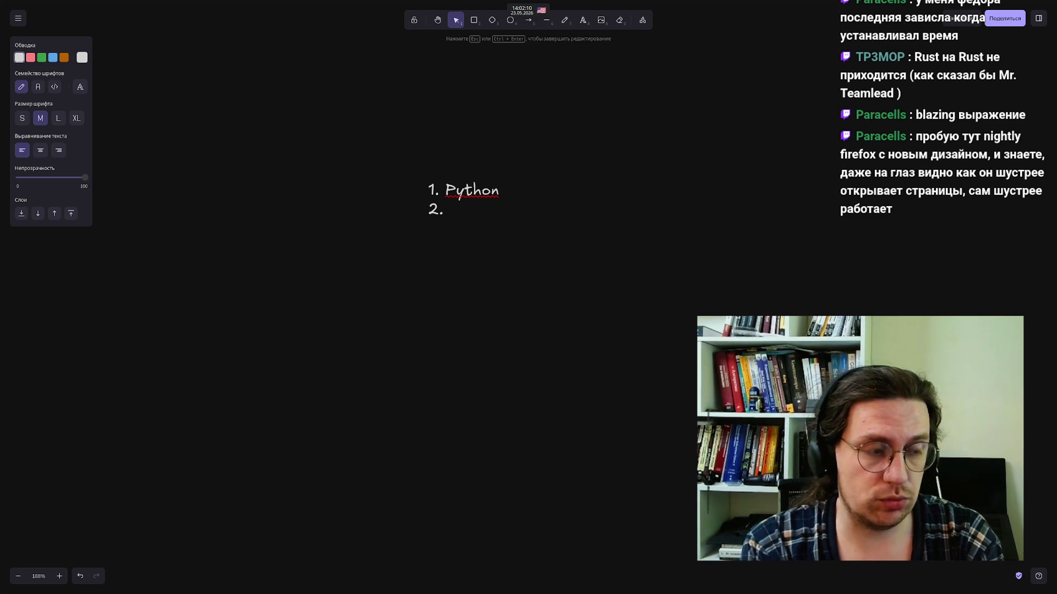
type("Elixir")
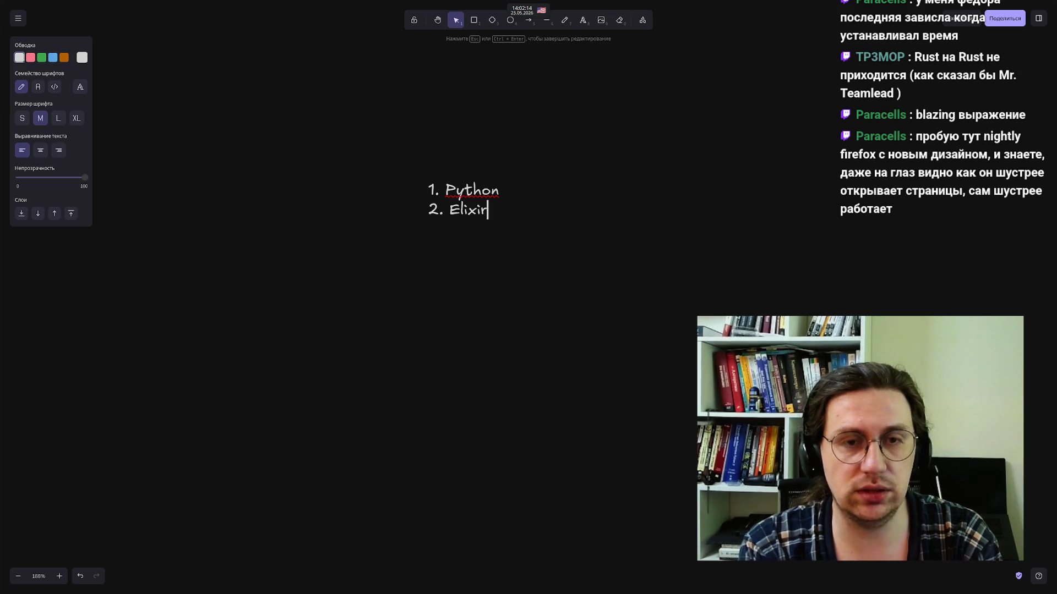
type("/Rust")
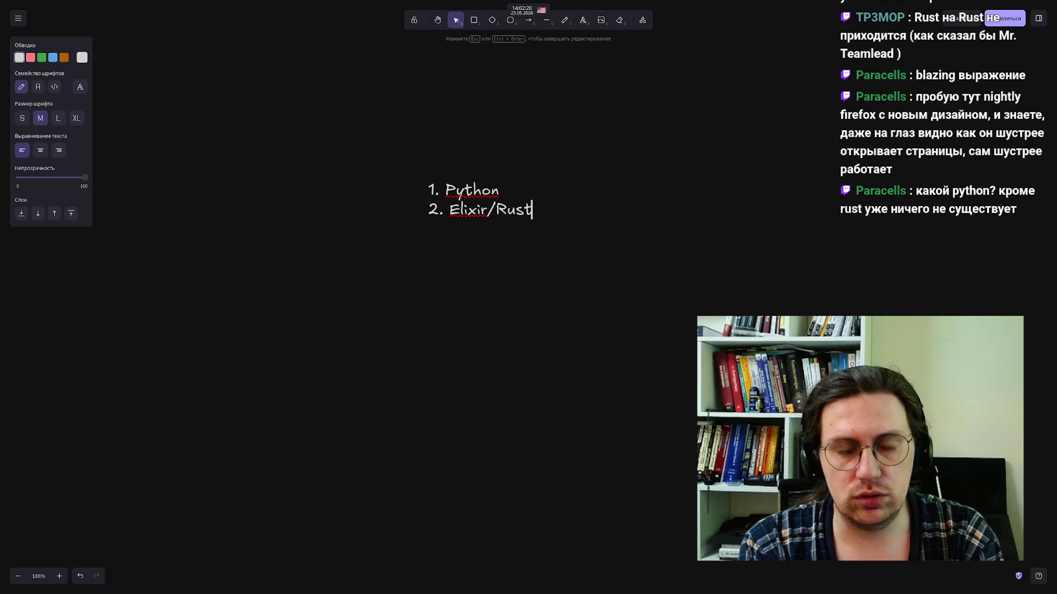
key("Return")
type("3.")
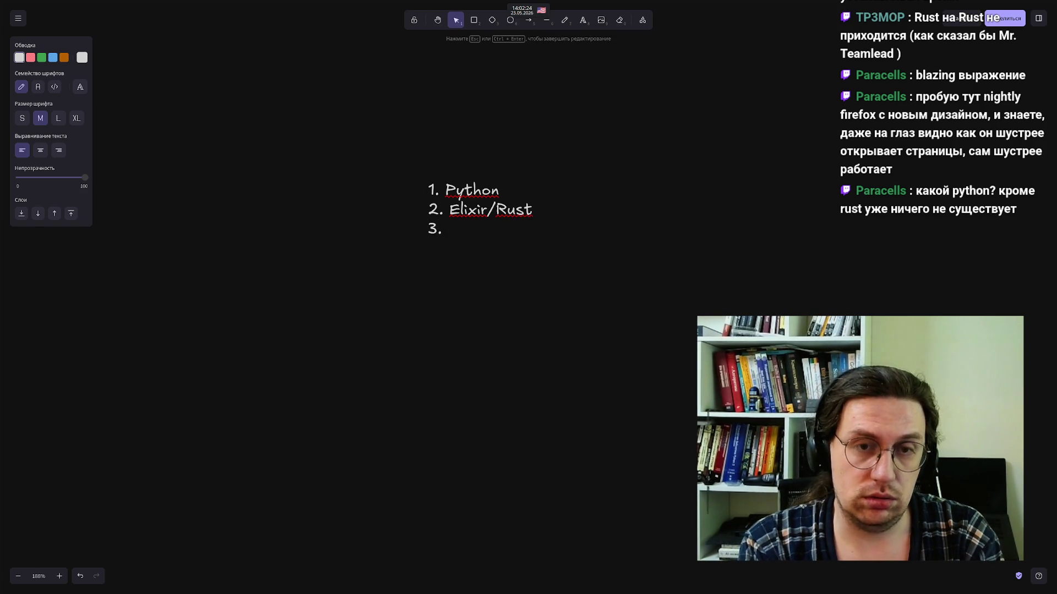
type(" Go")
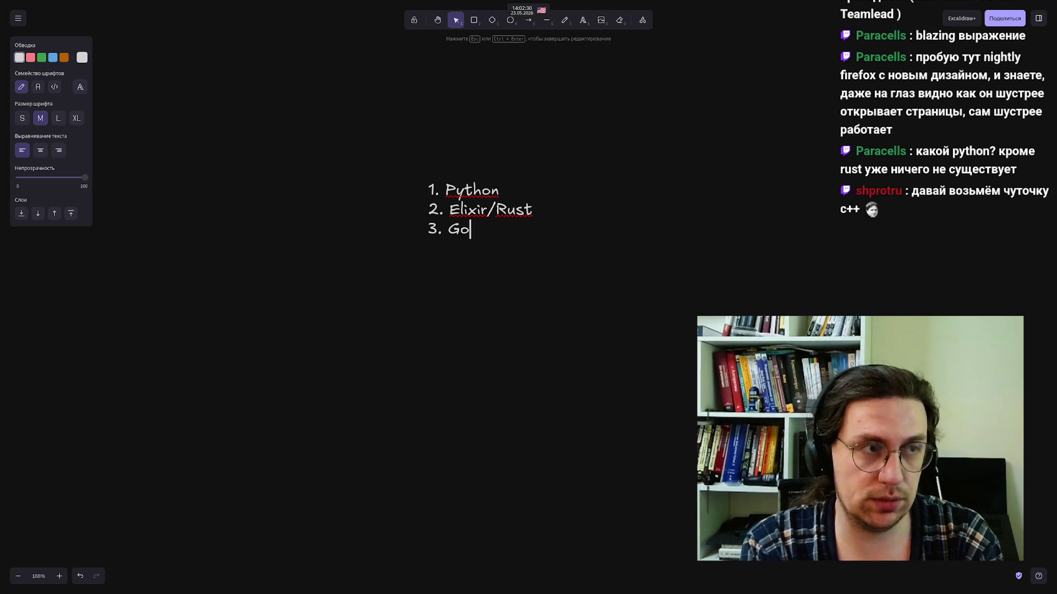
key("Return")
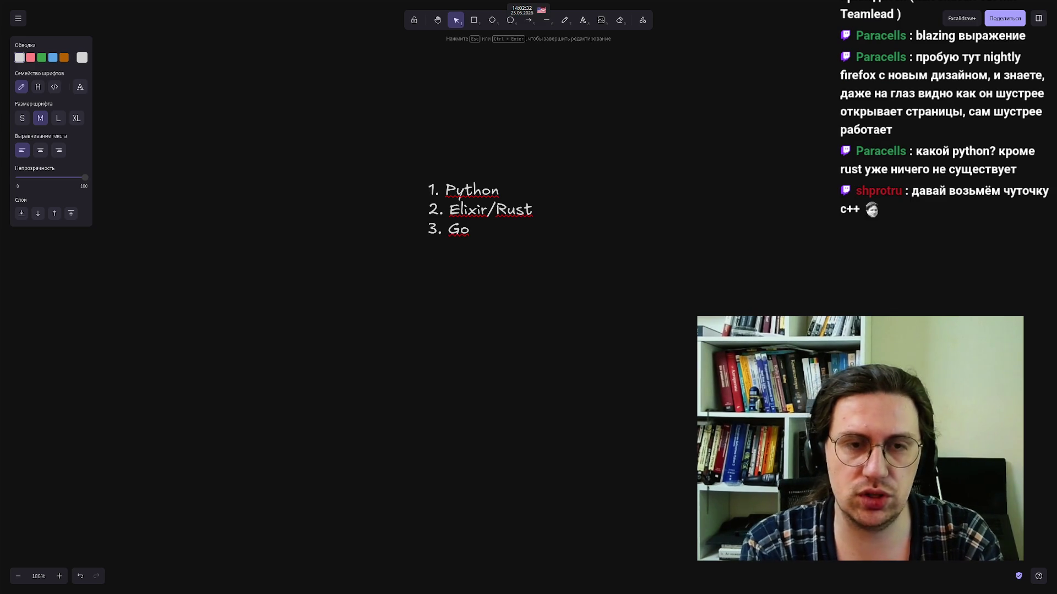
type("4.")
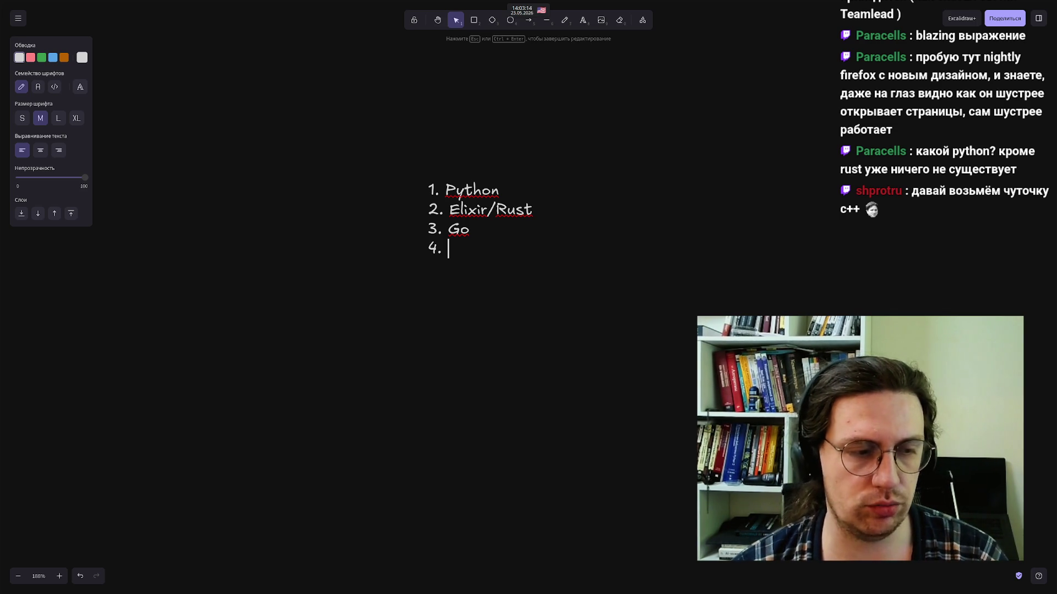
mouse_move(325, 592)
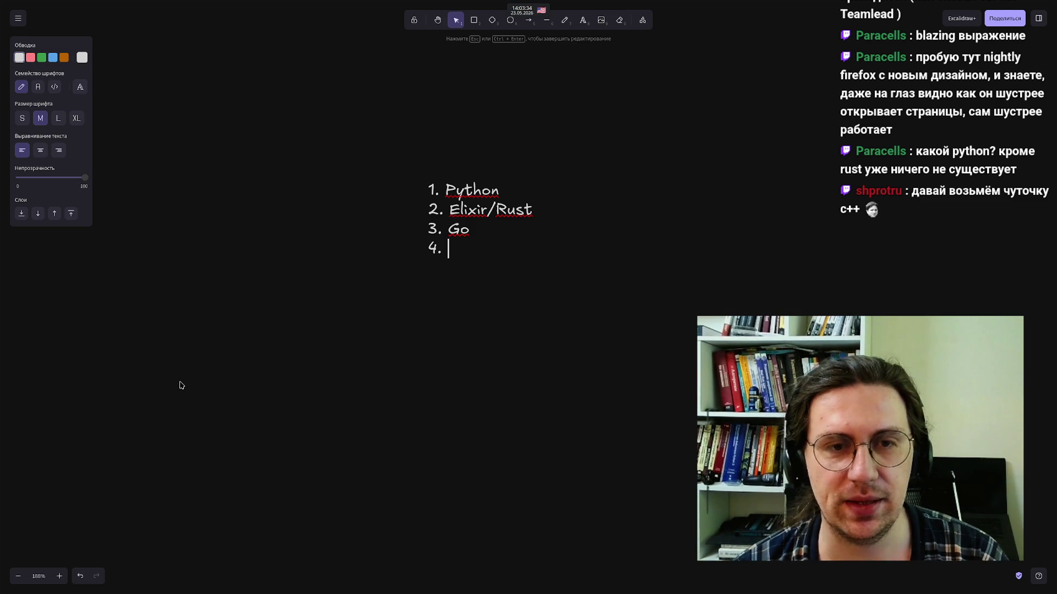
Add 'Clojure' to item 4 and a fifth line '5. Zig', then exit text editing
type("Clojure")
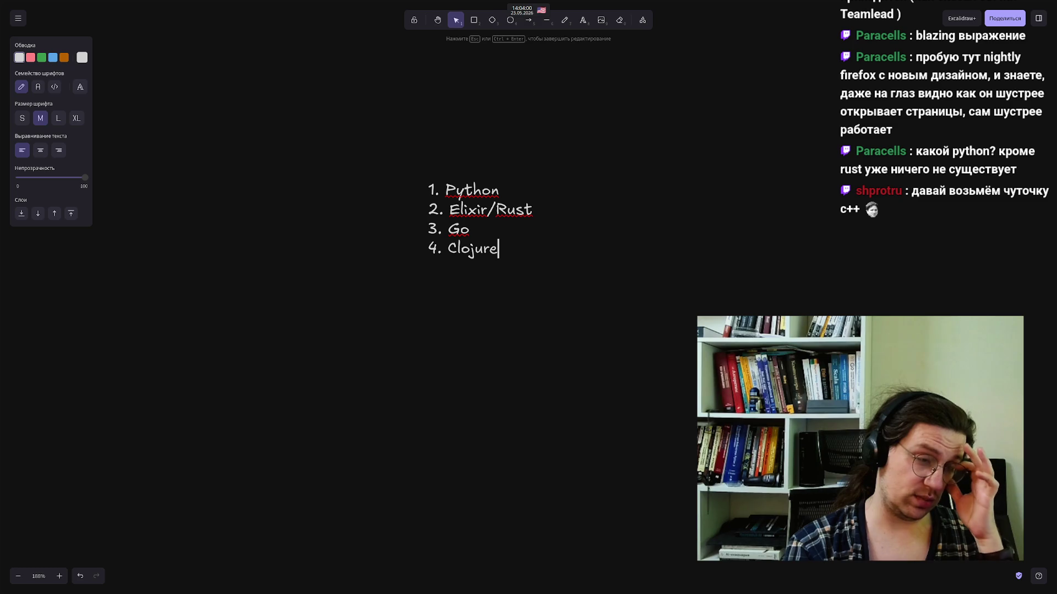
key("Return")
type("5. Zig")
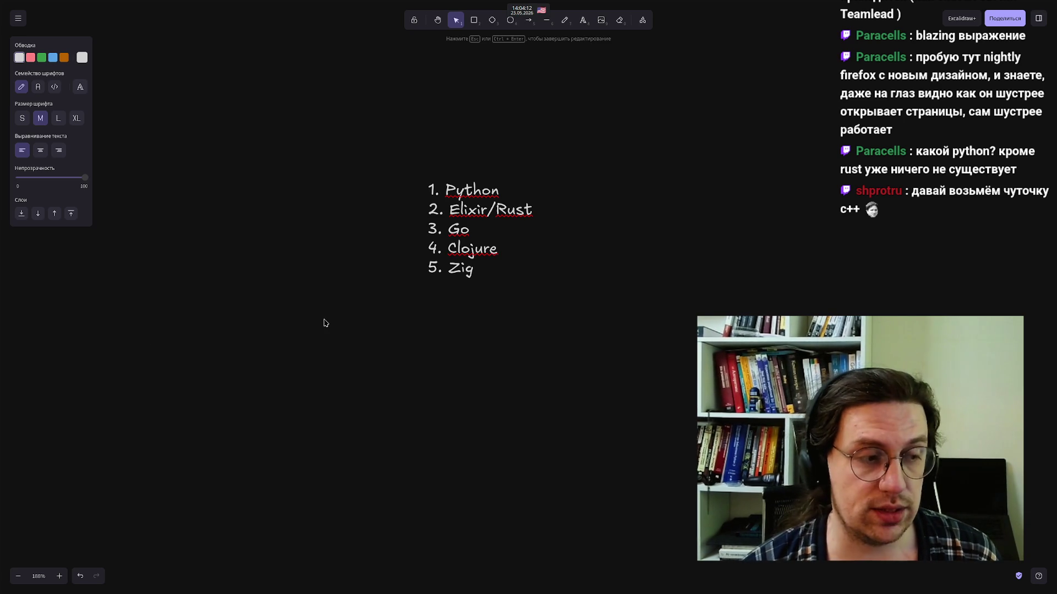
left_click(430, 357)
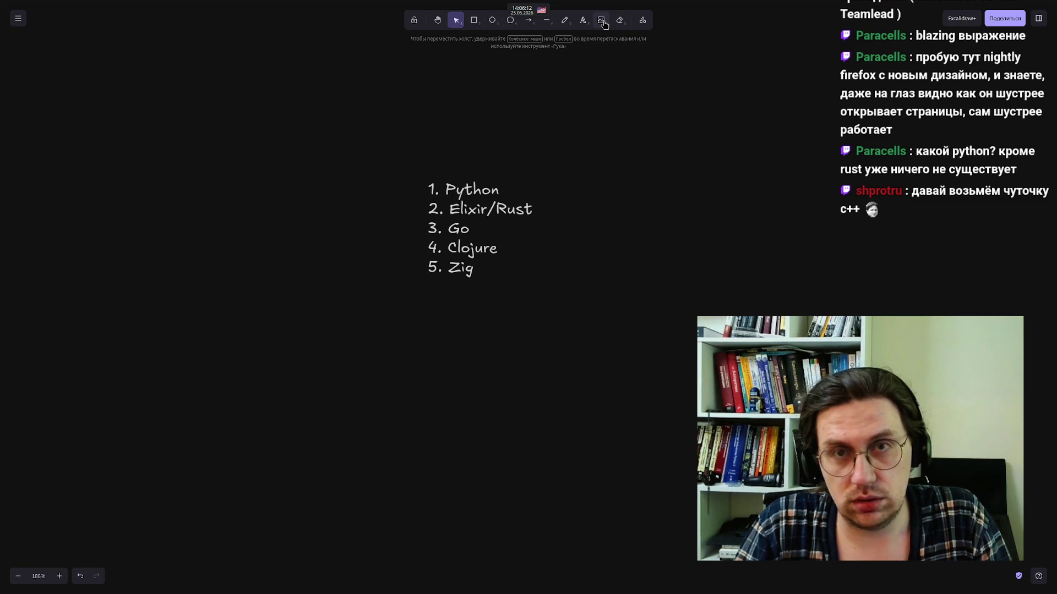
left_click(546, 20)
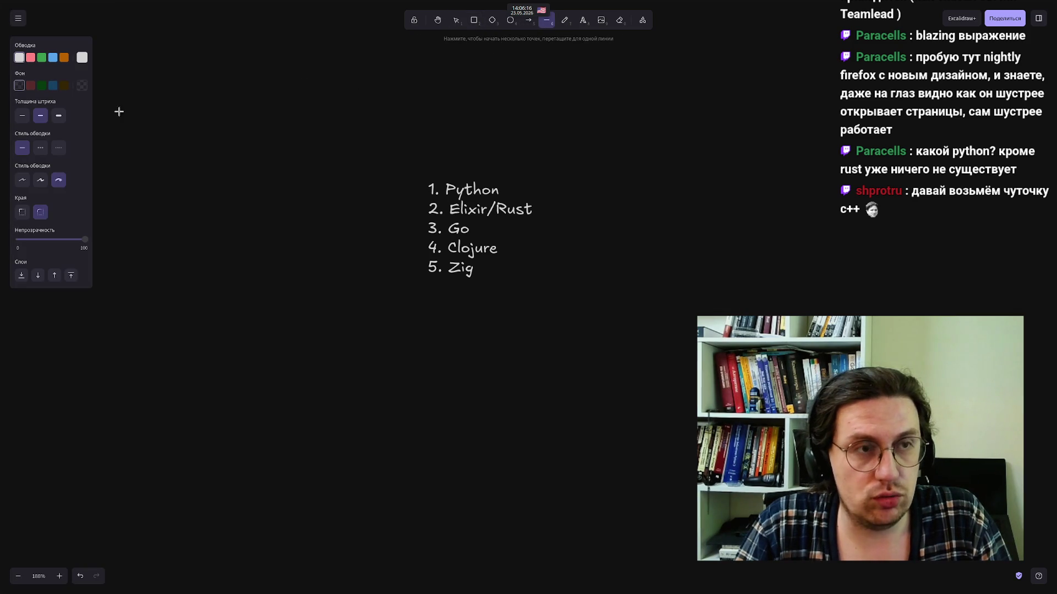
Draw a red hand-drawn line under '1. Python' in the language list
left_click(31, 58)
left_click_drag(514, 198, 414, 199)
left_click(385, 289)
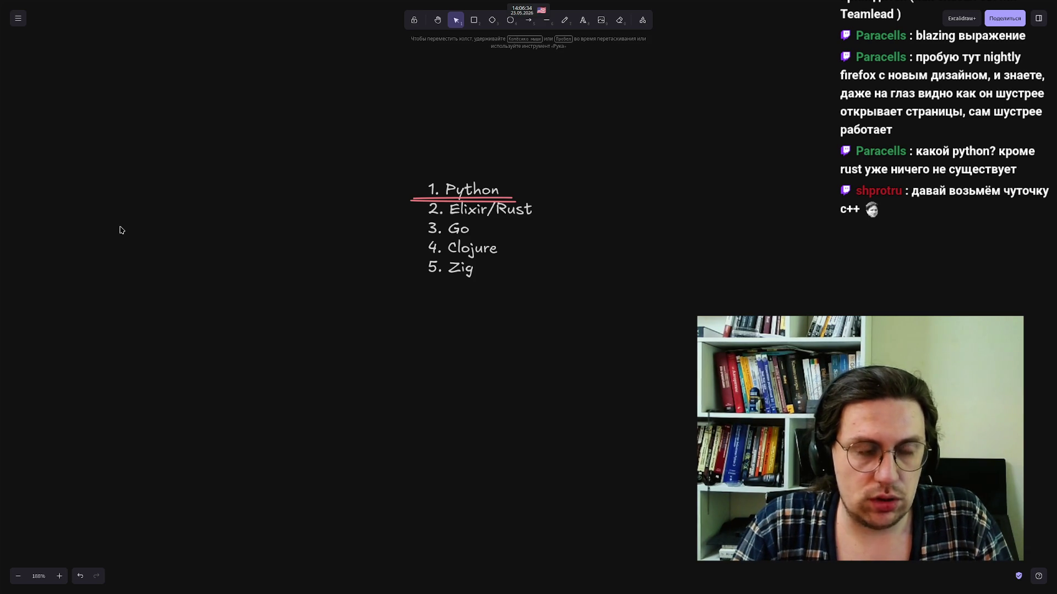
mouse_move(2, 234)
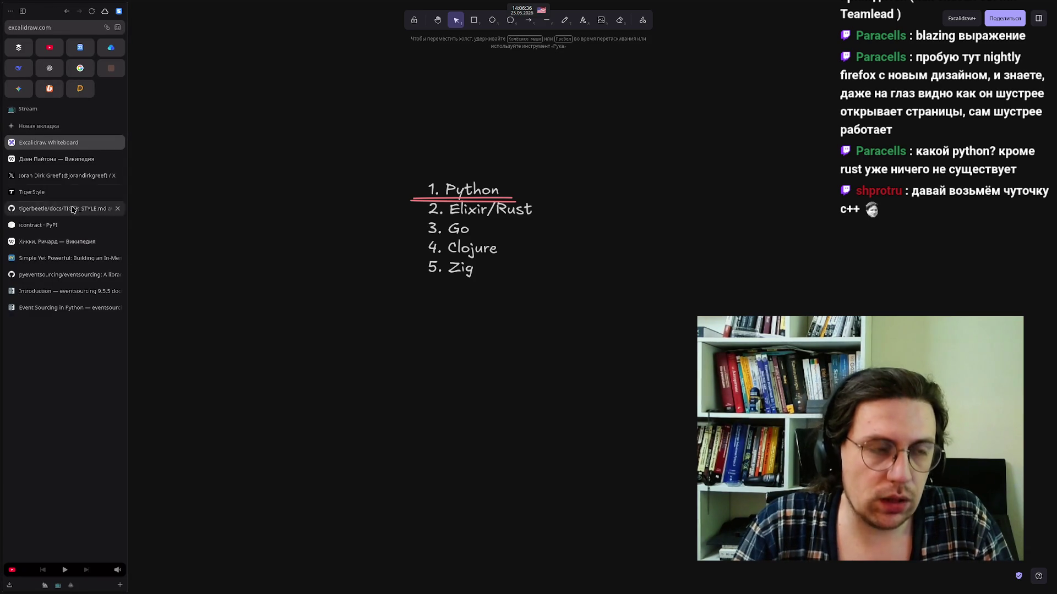
left_click(61, 160)
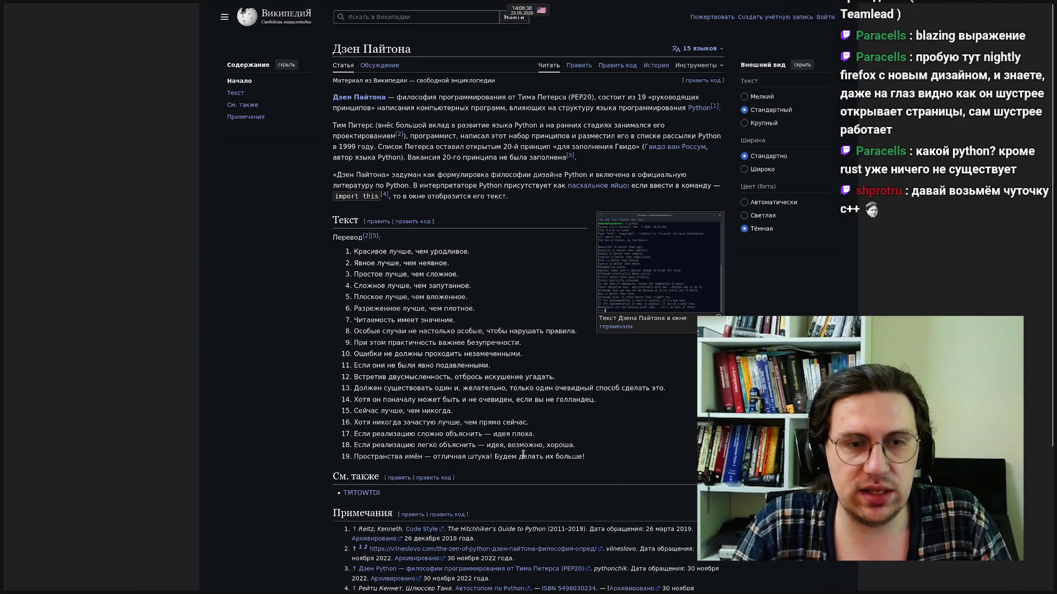
mouse_move(593, 463)
left_mouse_down()
mouse_move(342, 286)
mouse_move(337, 257)
left_mouse_up()
left_click(322, 351)
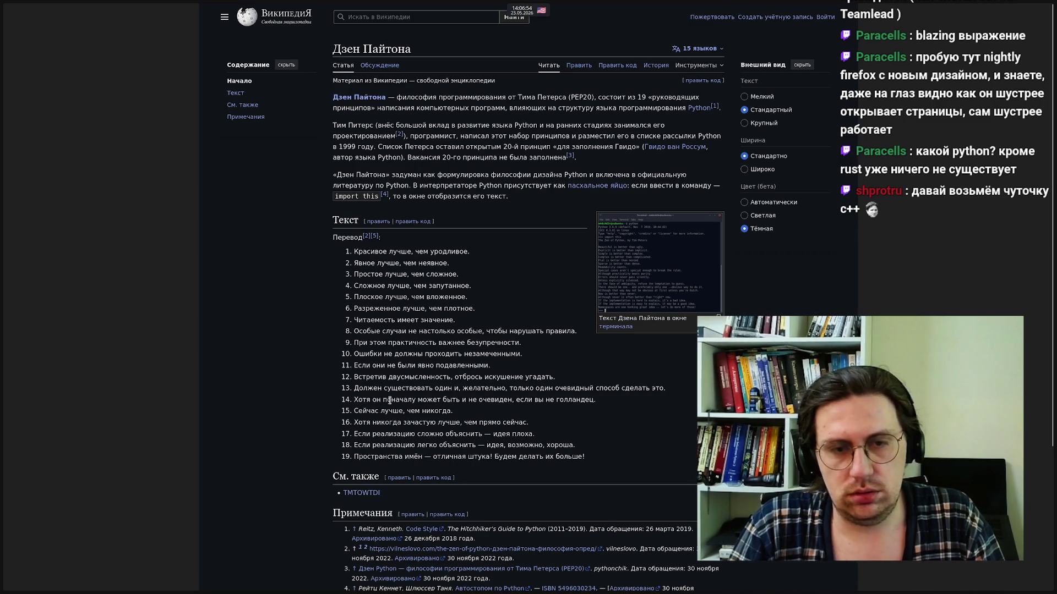
left_click_drag(468, 419, 345, 419)
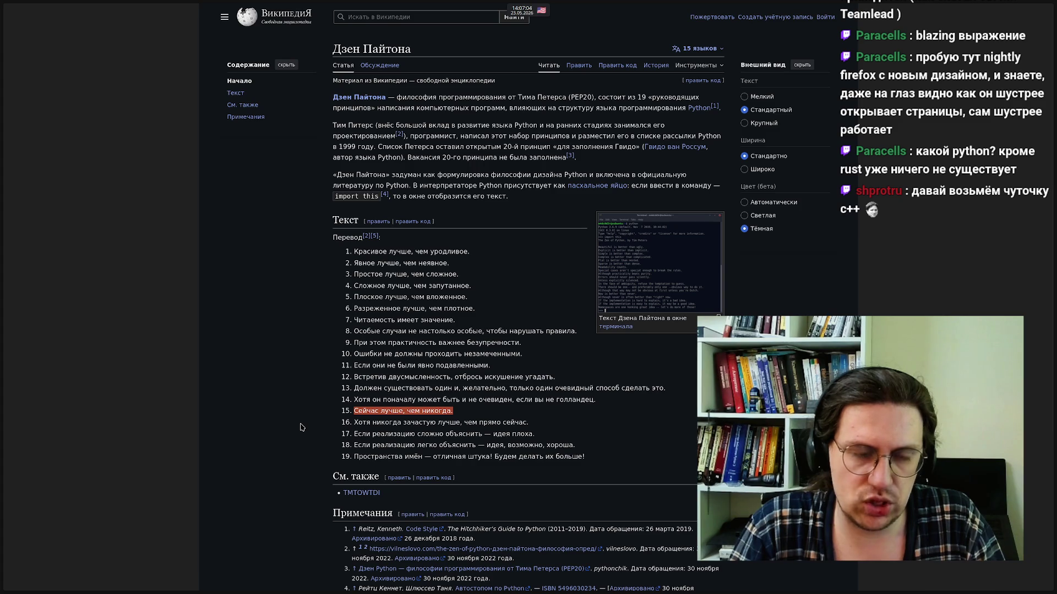
left_click_drag(573, 428, 335, 408)
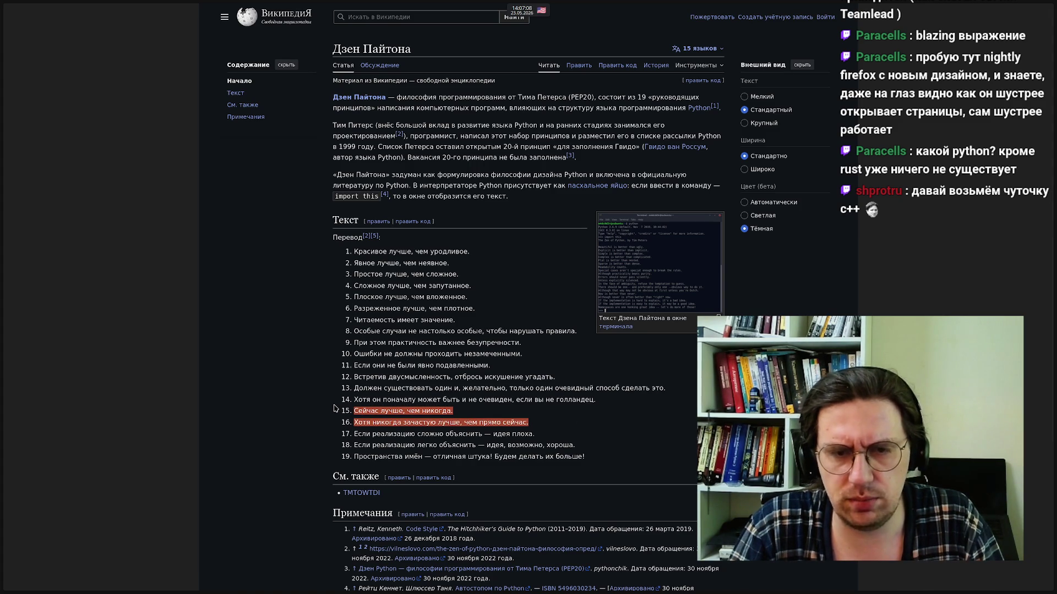
left_click(335, 409)
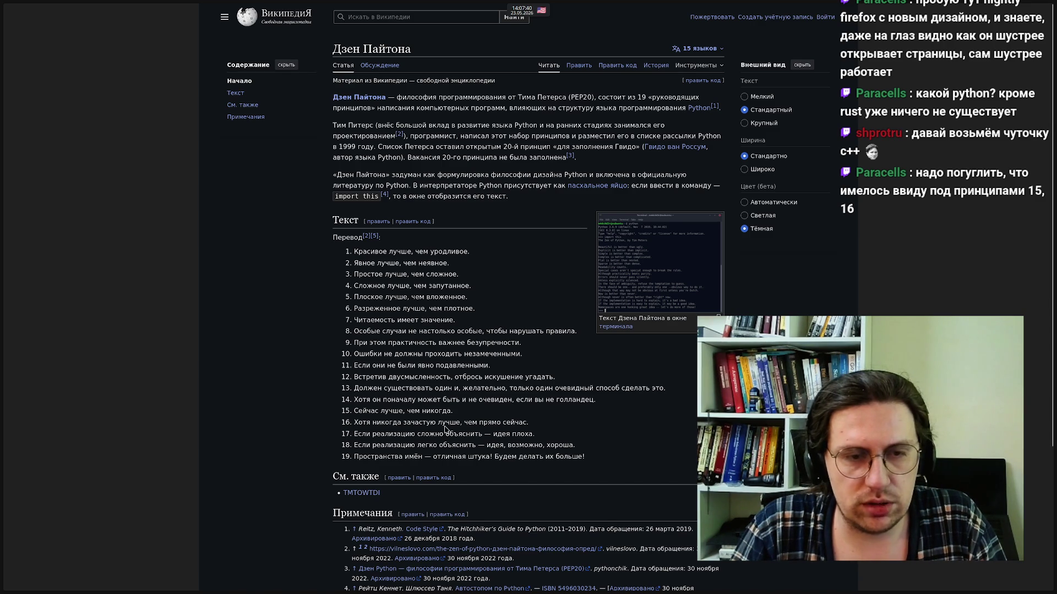
mouse_move(544, 425)
left_mouse_down()
mouse_move(324, 414)
mouse_move(347, 414)
left_mouse_up()
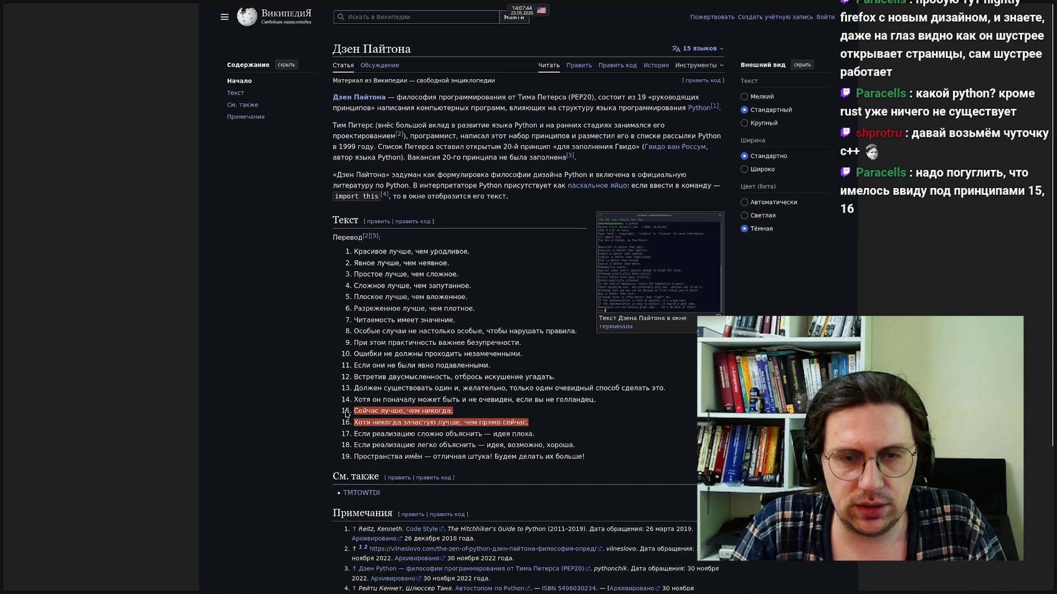
left_click(322, 365)
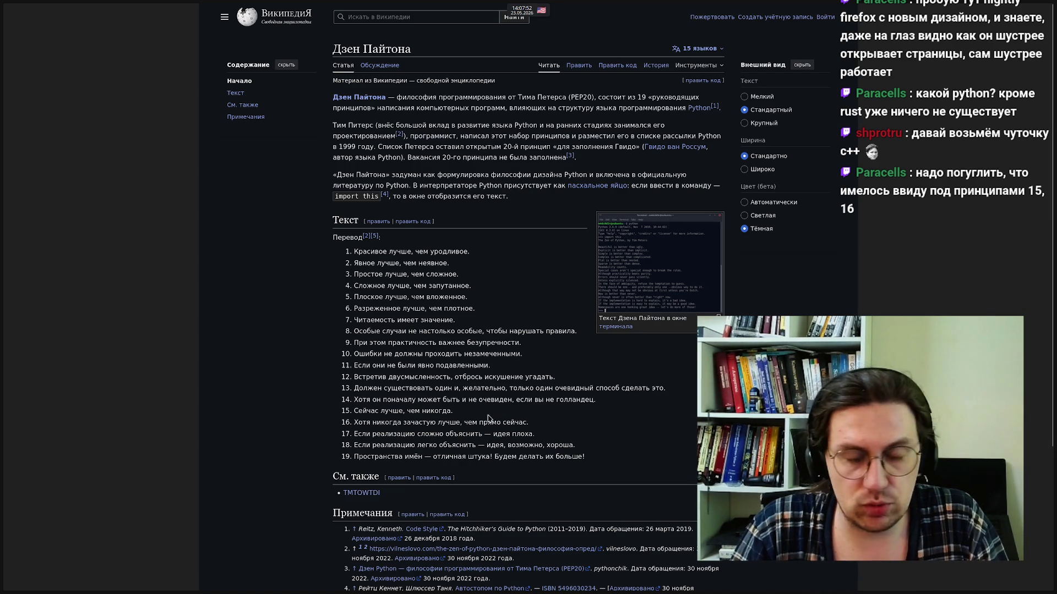
triple_click(593, 400)
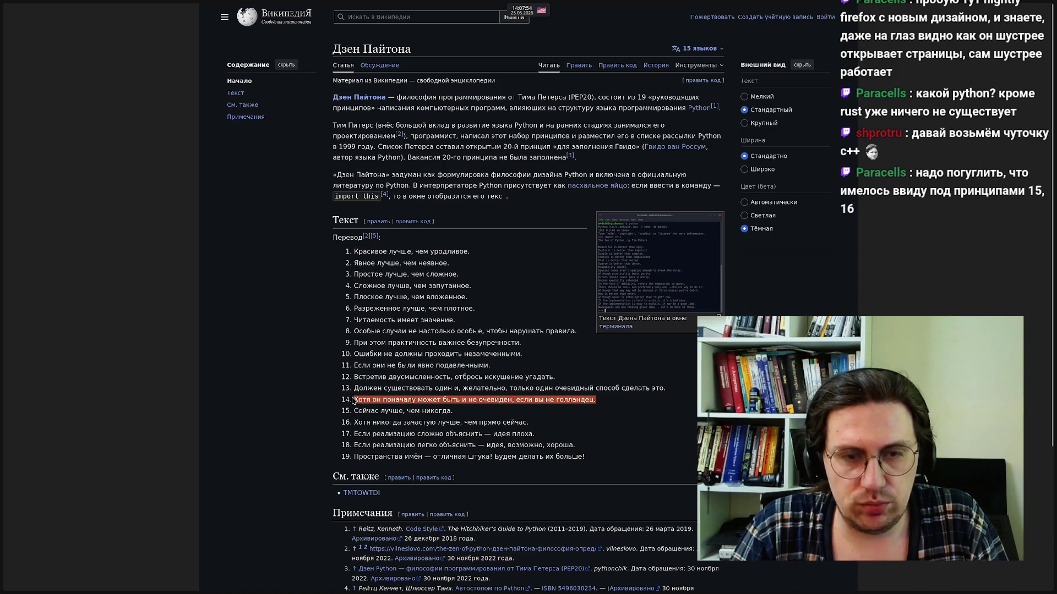
left_click(611, 407)
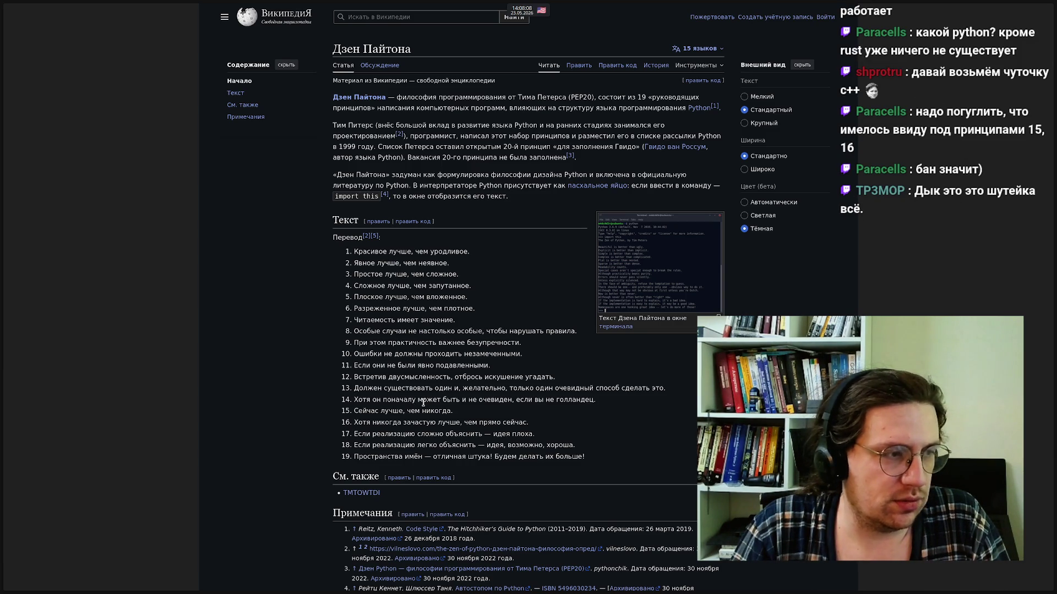
mouse_move(610, 465)
left_mouse_down()
mouse_move(355, 443)
mouse_move(341, 132)
mouse_move(344, 261)
mouse_move(371, 250)
mouse_move(354, 252)
left_mouse_up()
left_click(277, 345)
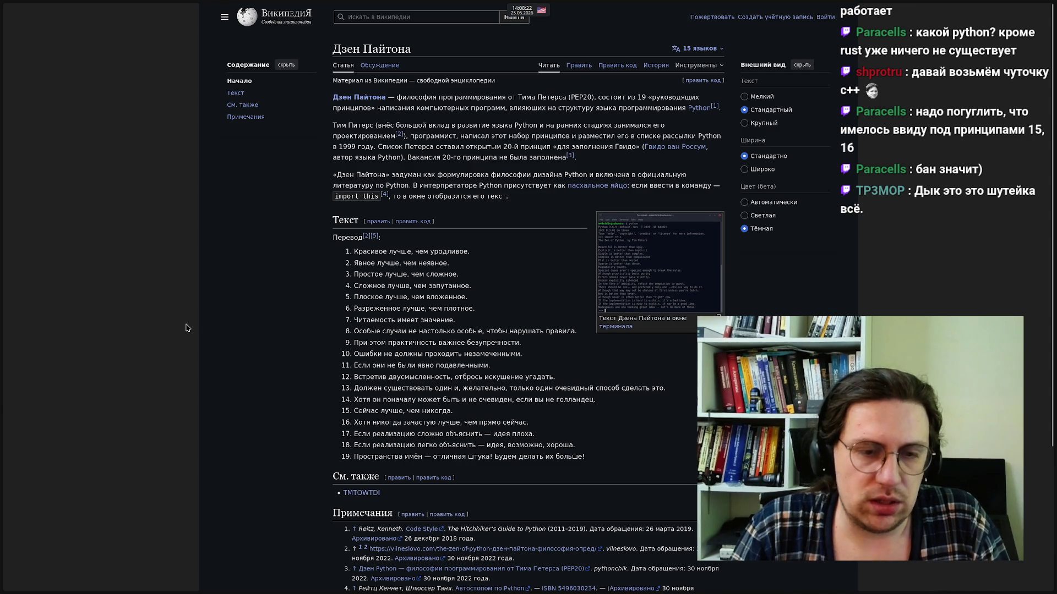
mouse_move(3, 324)
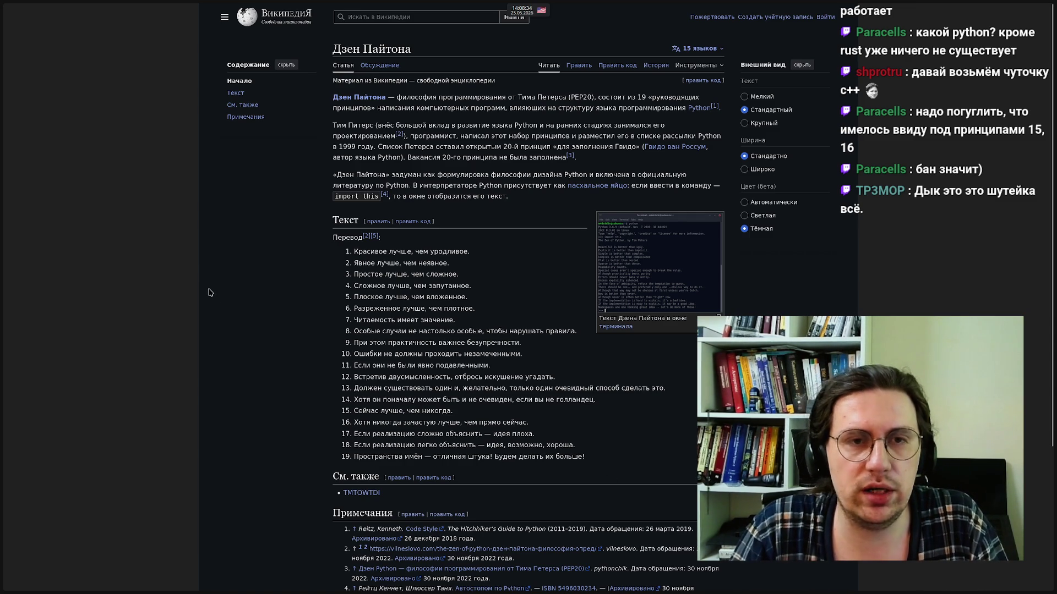
mouse_move(2, 282)
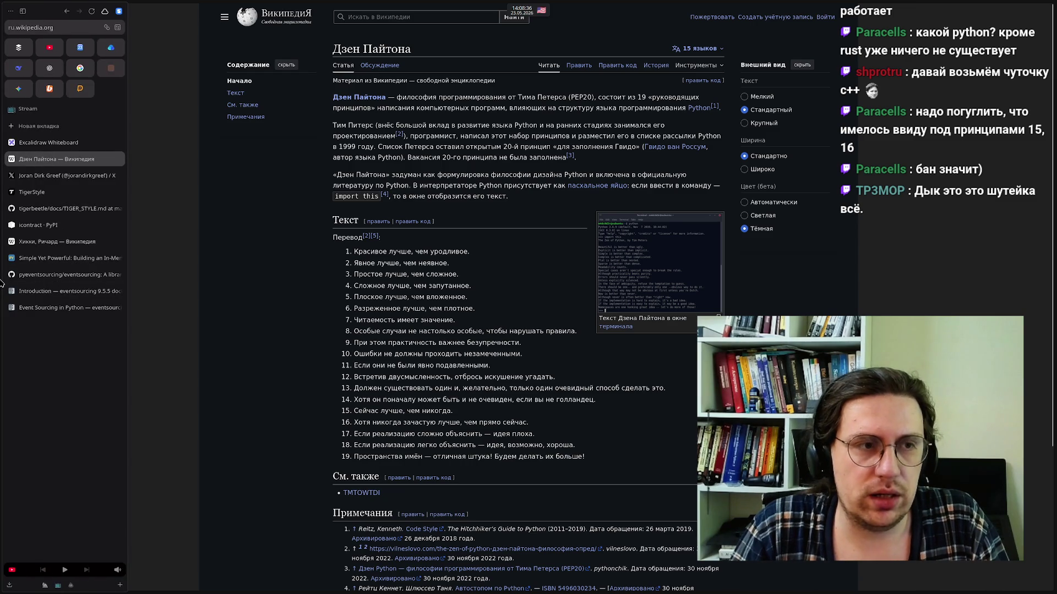
Switch to the TigerBeetle founder's X profile and copy its web address
left_click(50, 178)
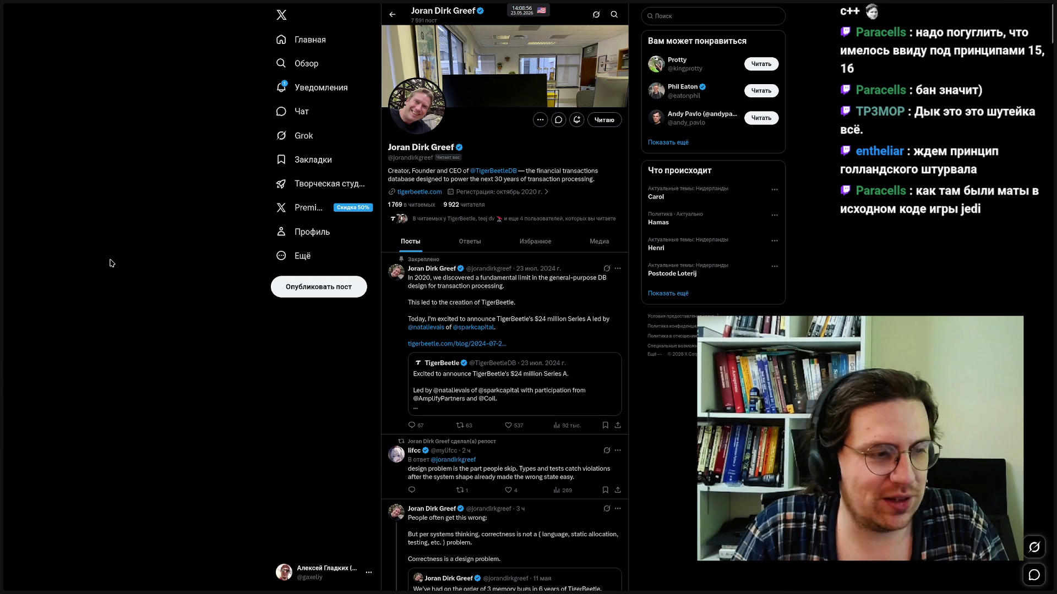
mouse_move(1, 242)
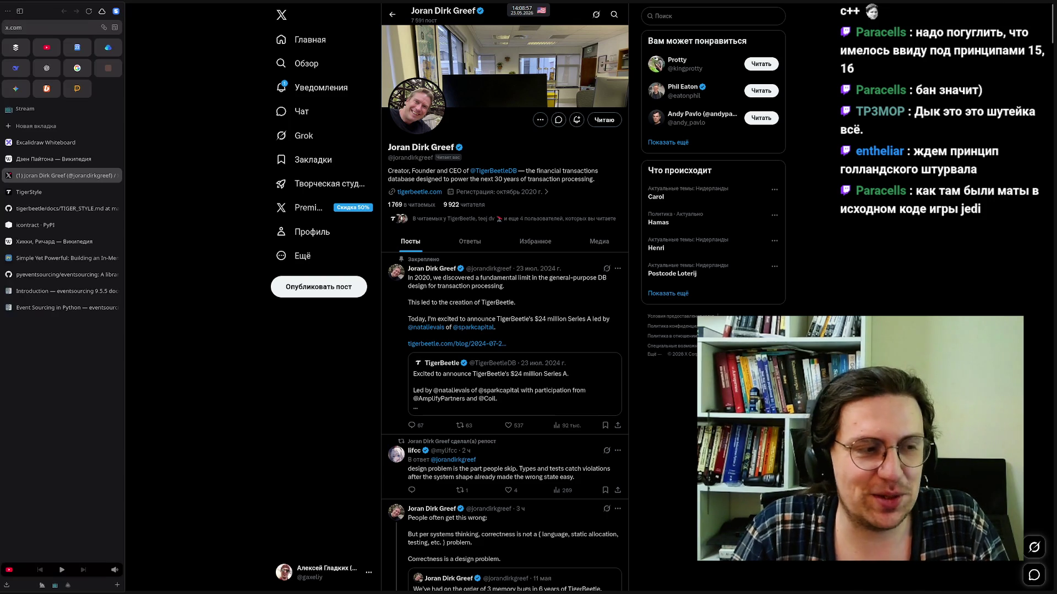
left_click(57, 30)
right_click(58, 29)
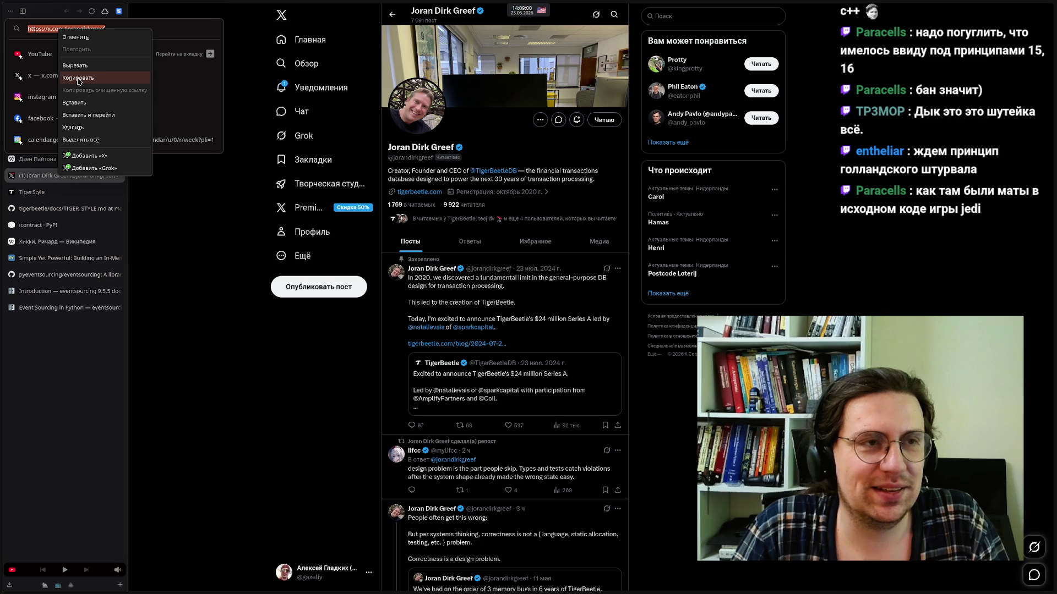
left_click(78, 79)
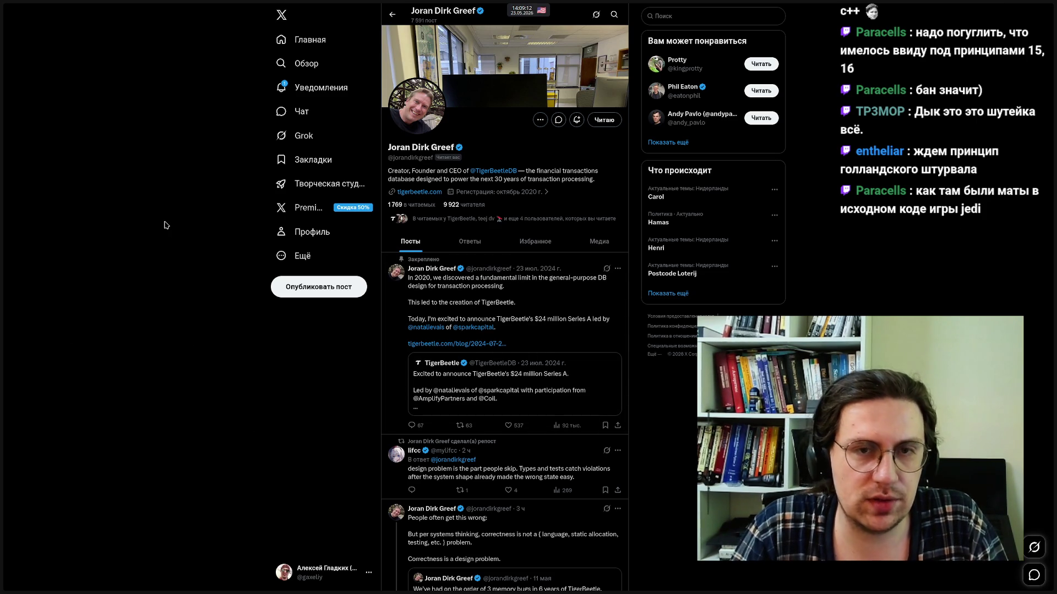
Reselect the profile address, then dismiss the address suggestions without changes
mouse_move(8, 211)
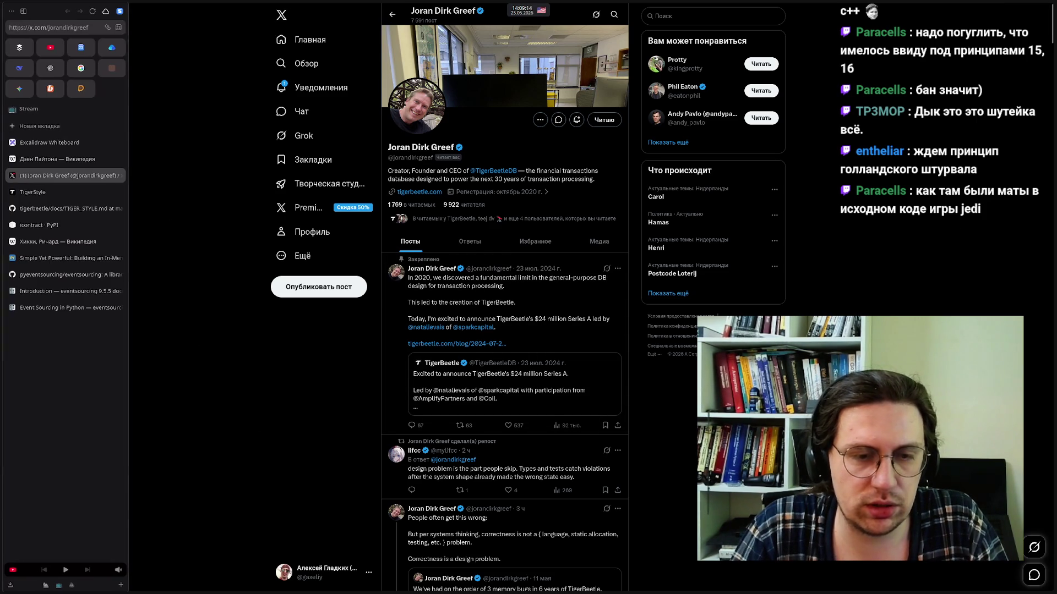
left_click(36, 29)
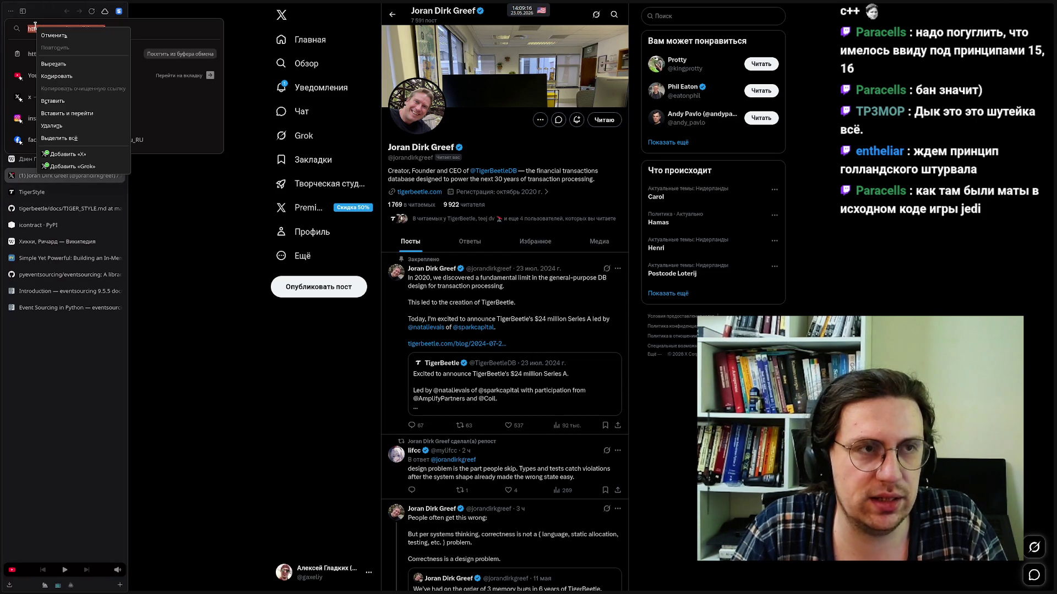
left_click(229, 333)
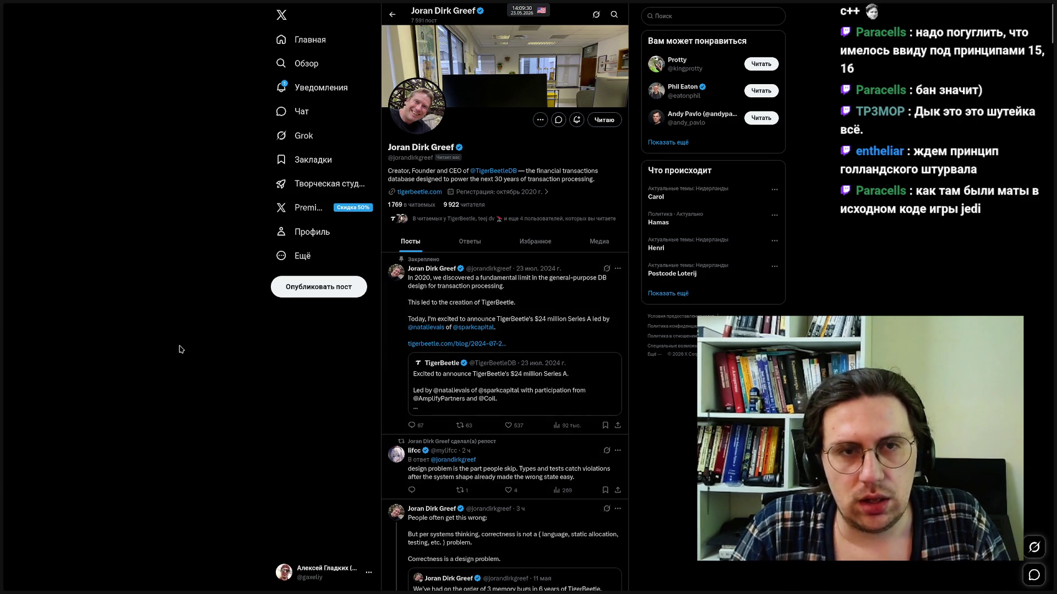
scroll(176, 338, "down", 10)
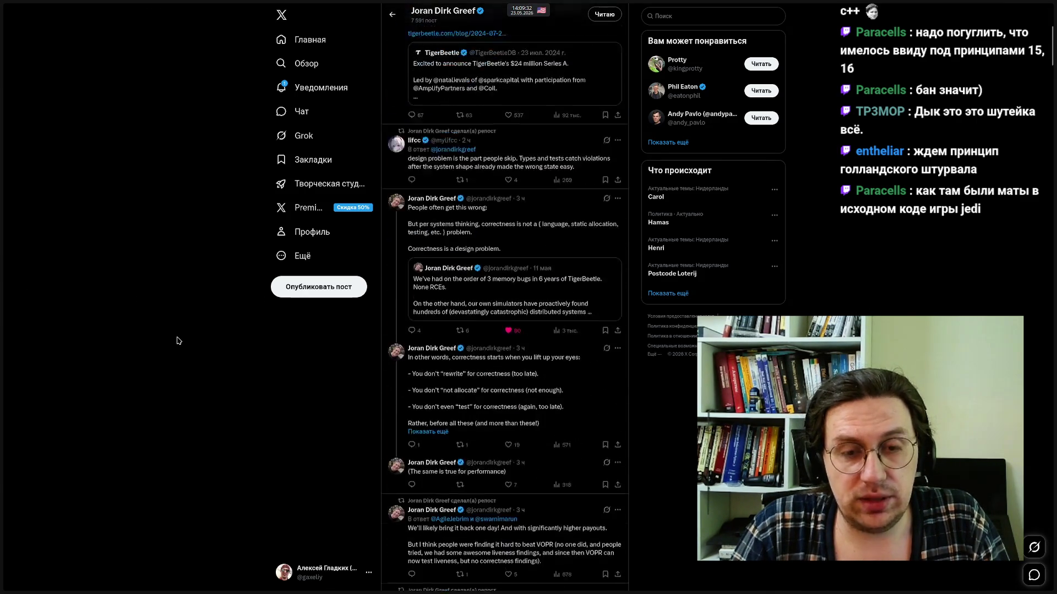
scroll(174, 338, "up", 10)
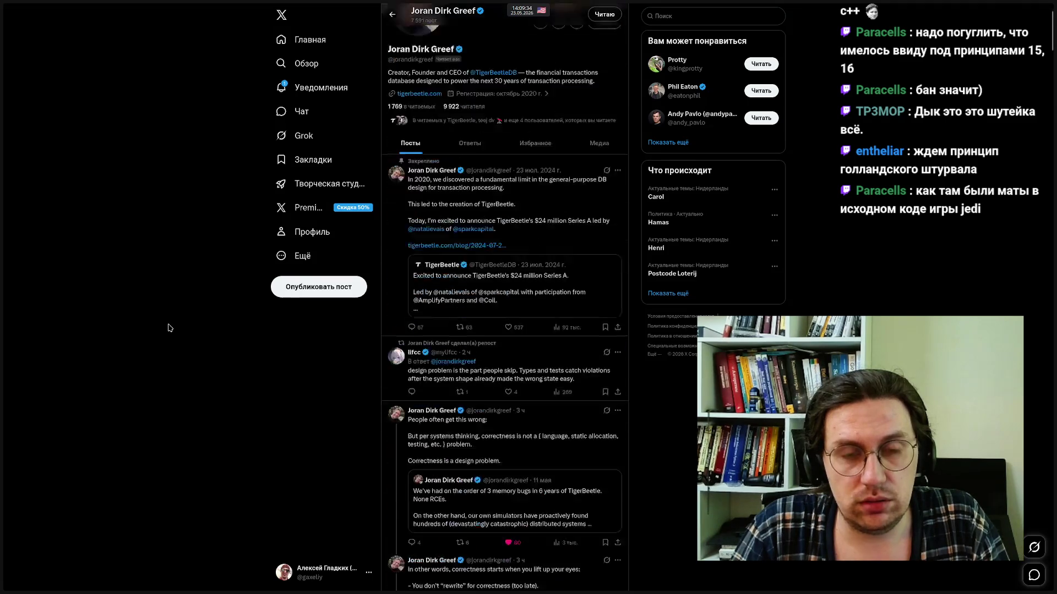
mouse_move(211, 4)
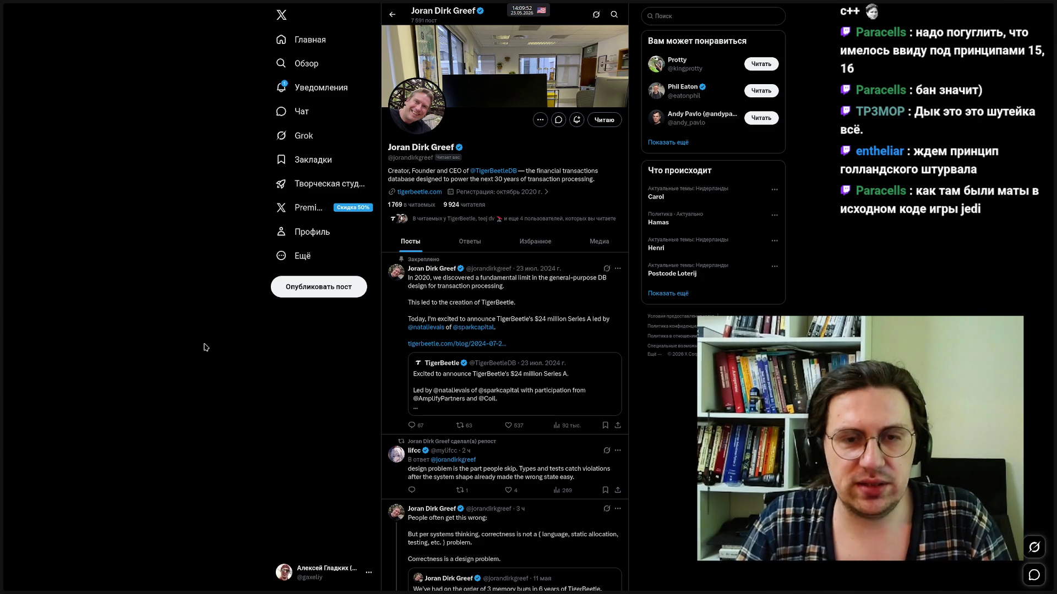
scroll(204, 347, "down", 8)
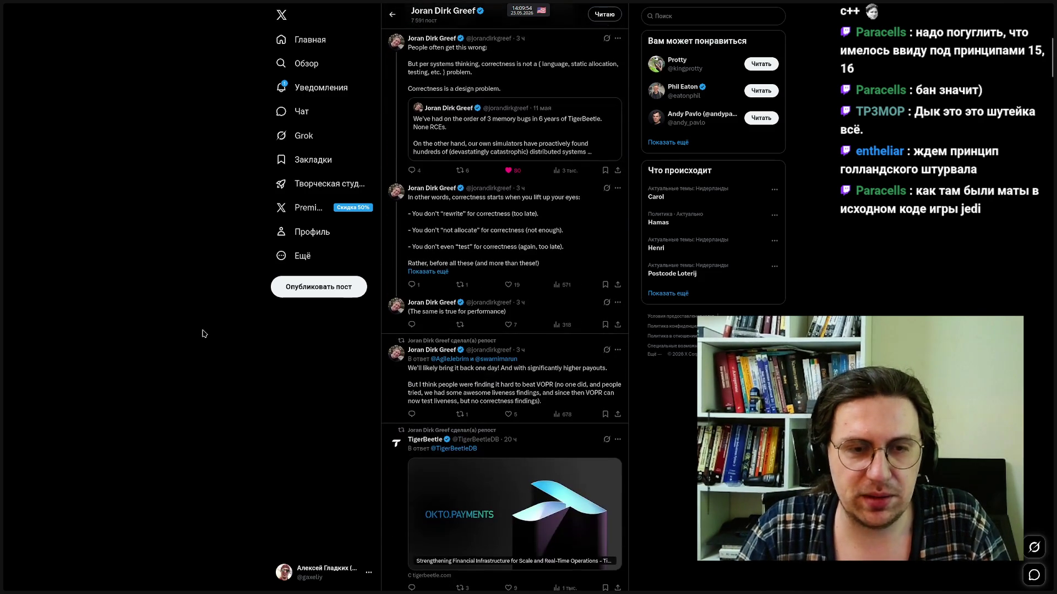
scroll(616, 354, "up", 8)
mouse_move(2, 352)
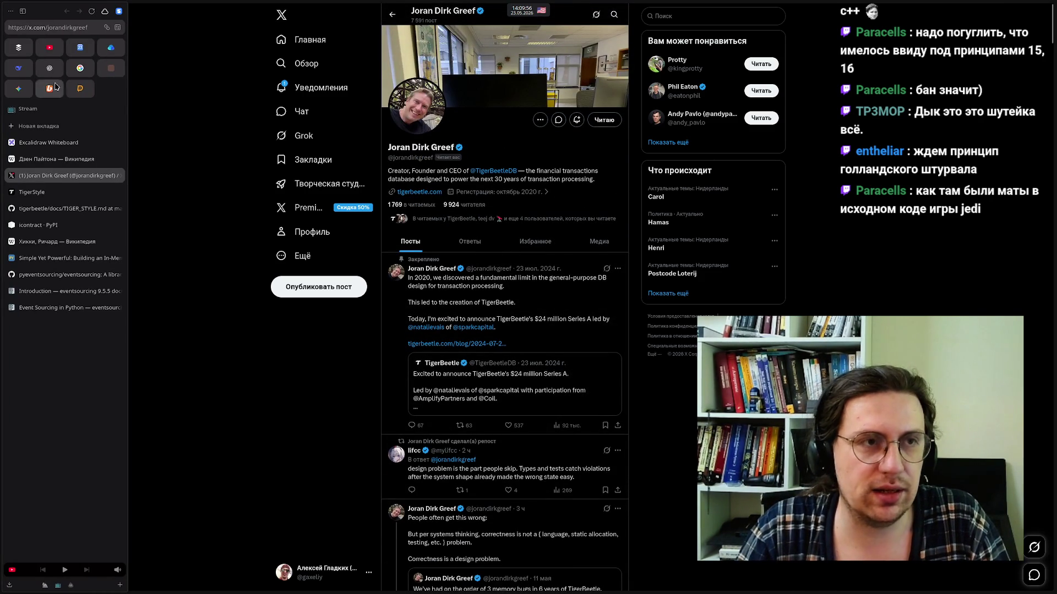
Copy the founder's X profile address again, then bring up the music player window
left_click(40, 27)
right_click(40, 28)
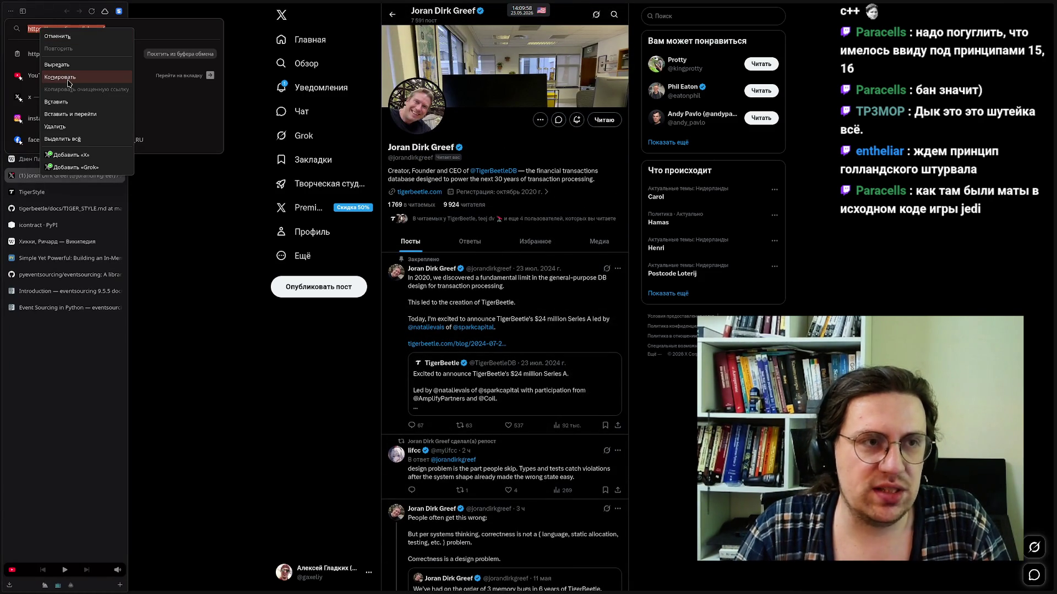
left_click(69, 83)
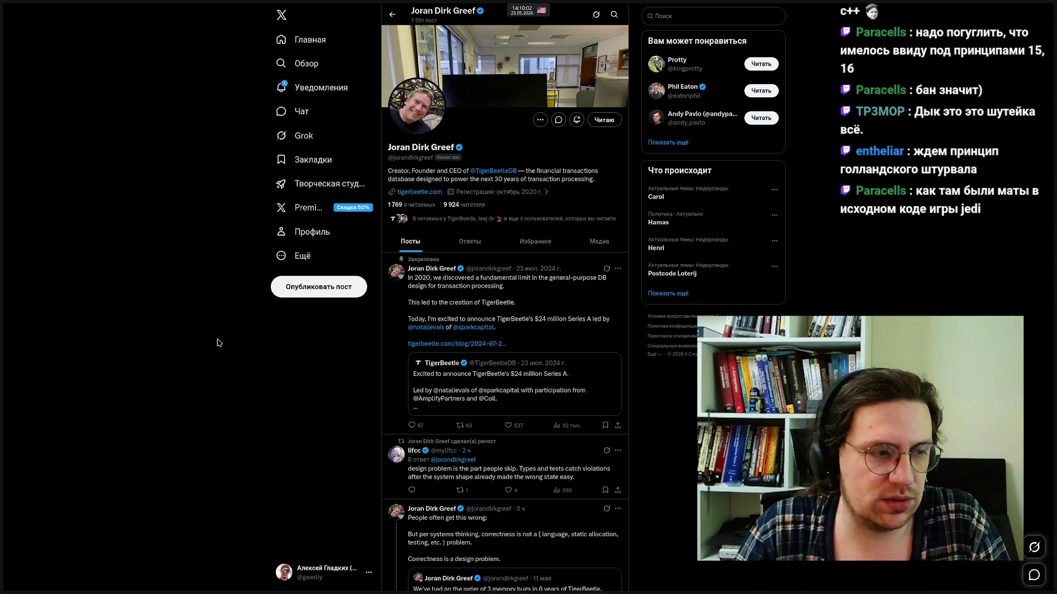
mouse_move(2, 342)
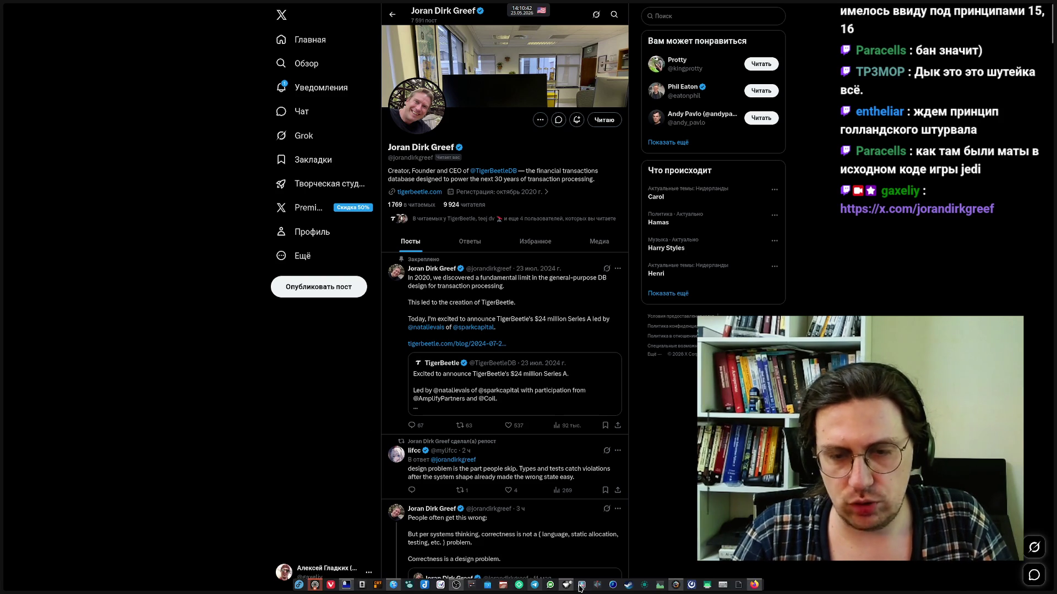
left_click(565, 586)
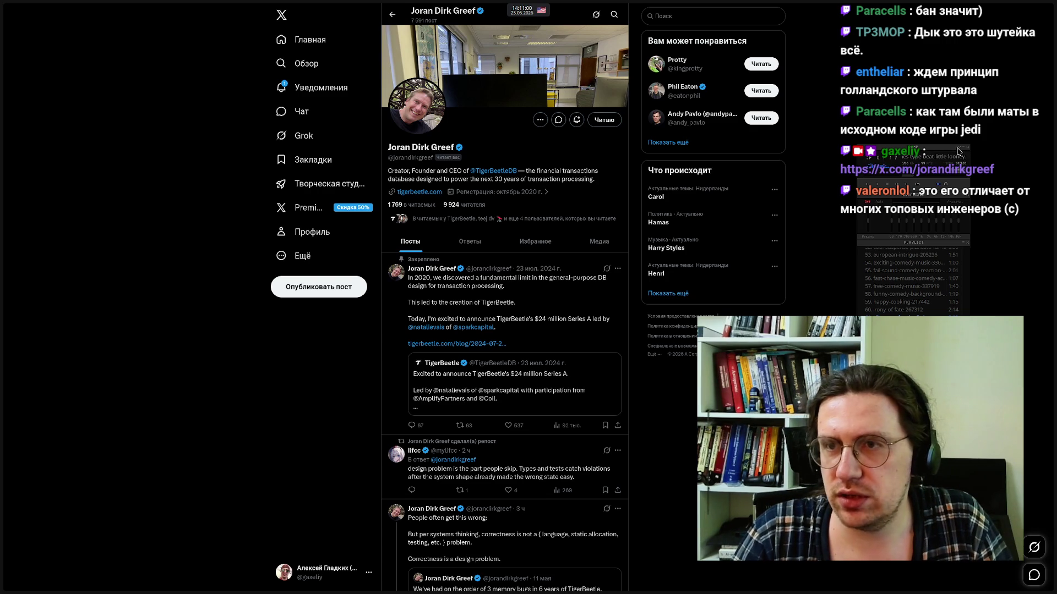
Close the music player overlay and switch to the TigerStyle site tab
left_click(962, 148)
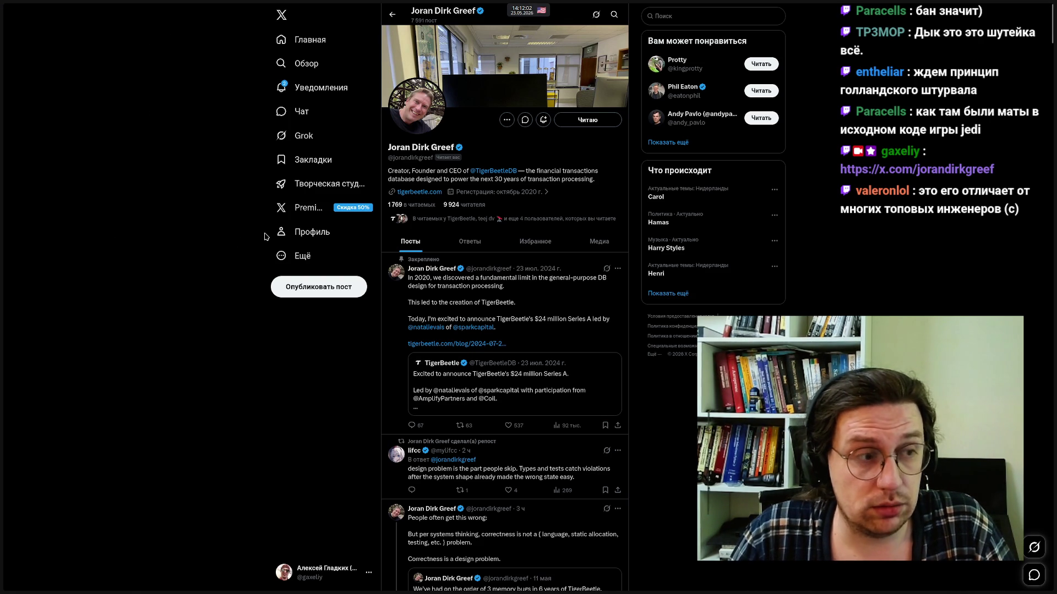
mouse_move(2, 220)
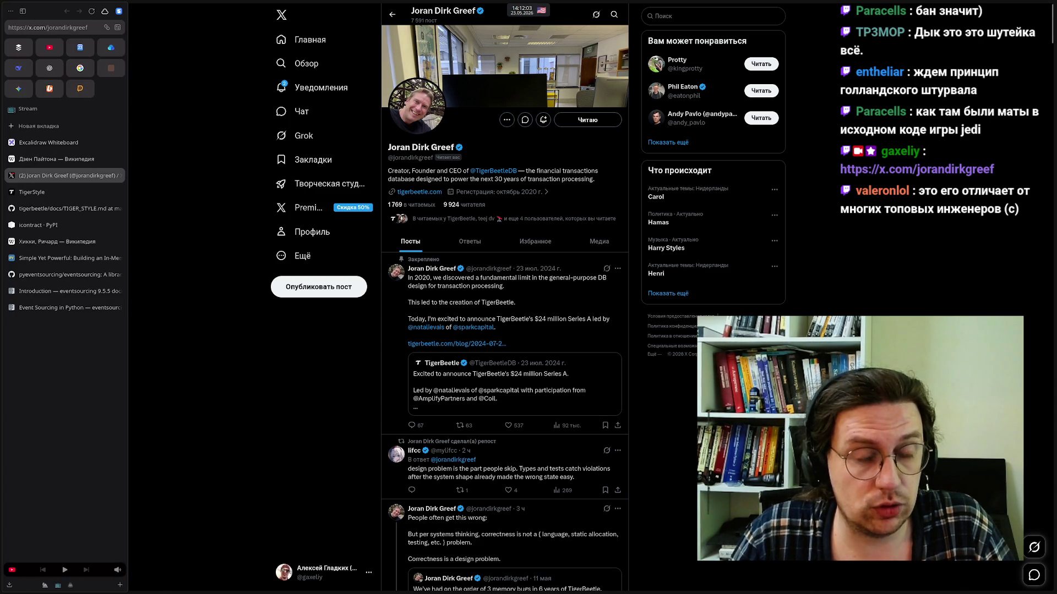
left_click(38, 197)
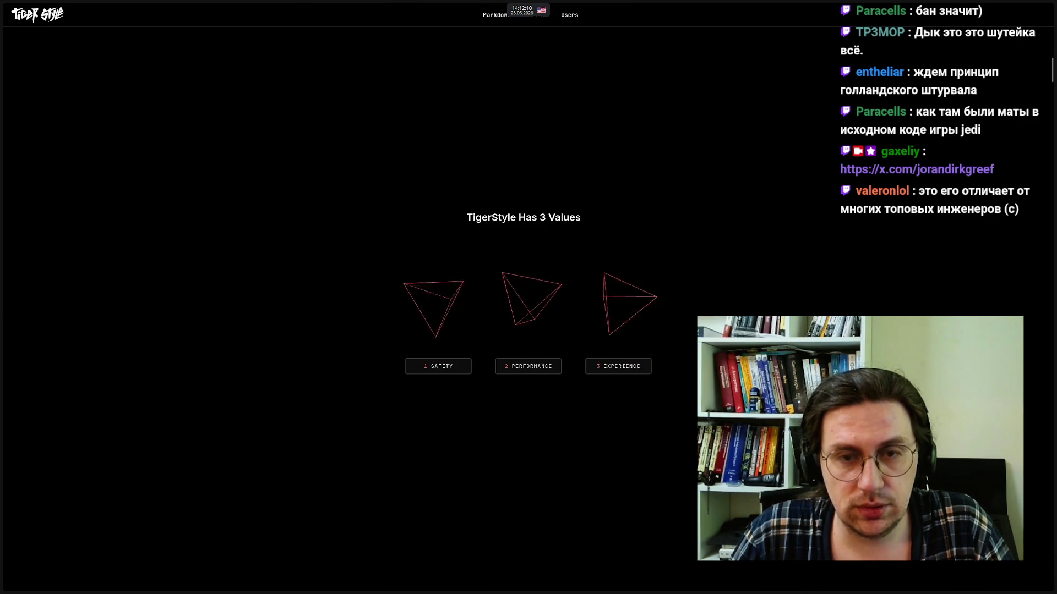
Scroll up on the TigerStyle page and reload it to restart the intro
scroll(275, 306, "up", 3)
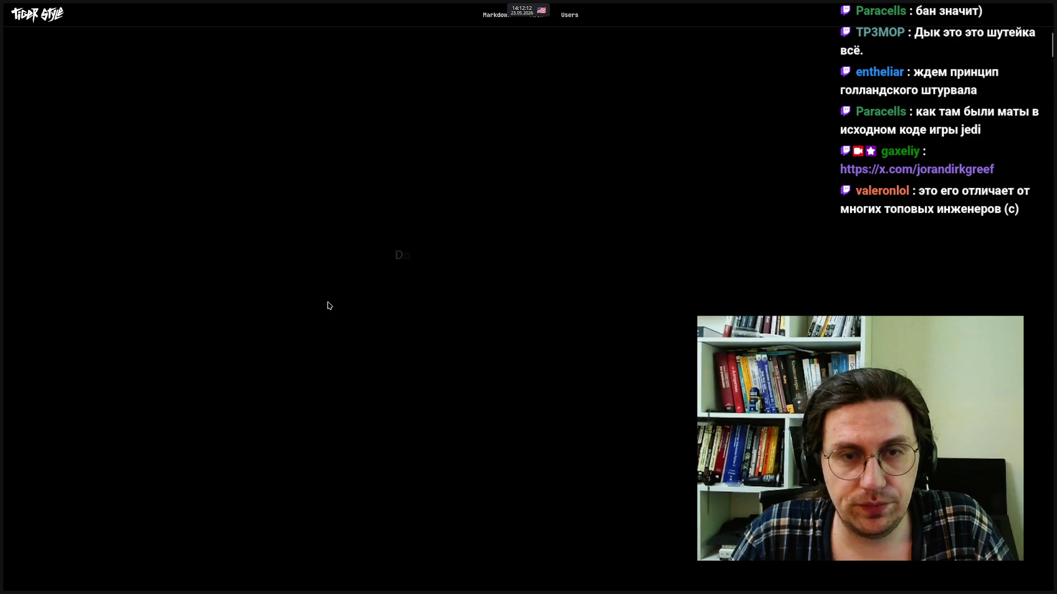
scroll(299, 295, "up", 3)
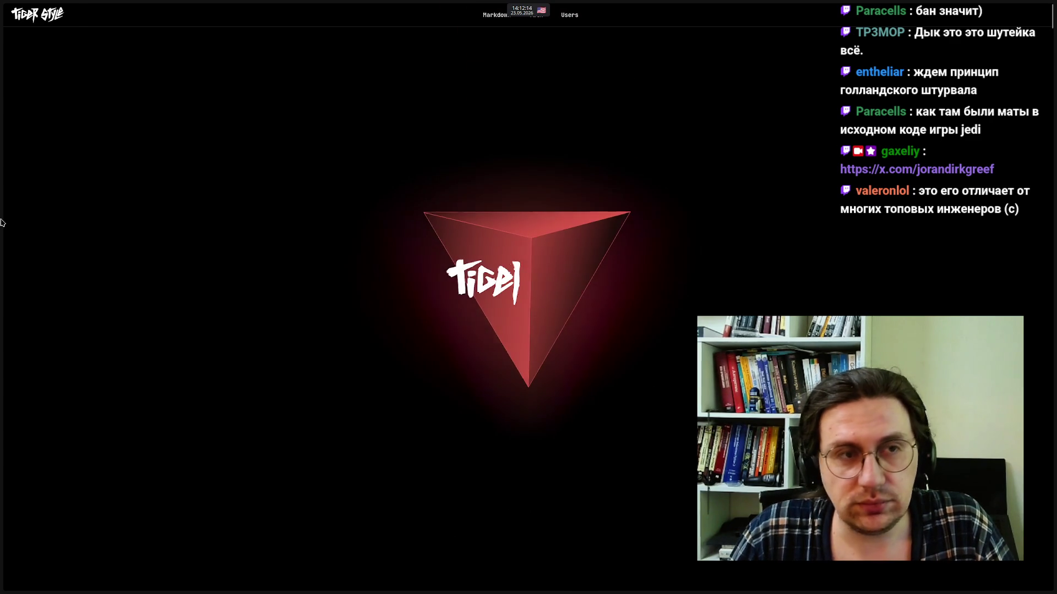
mouse_move(60, 57)
left_click(91, 11)
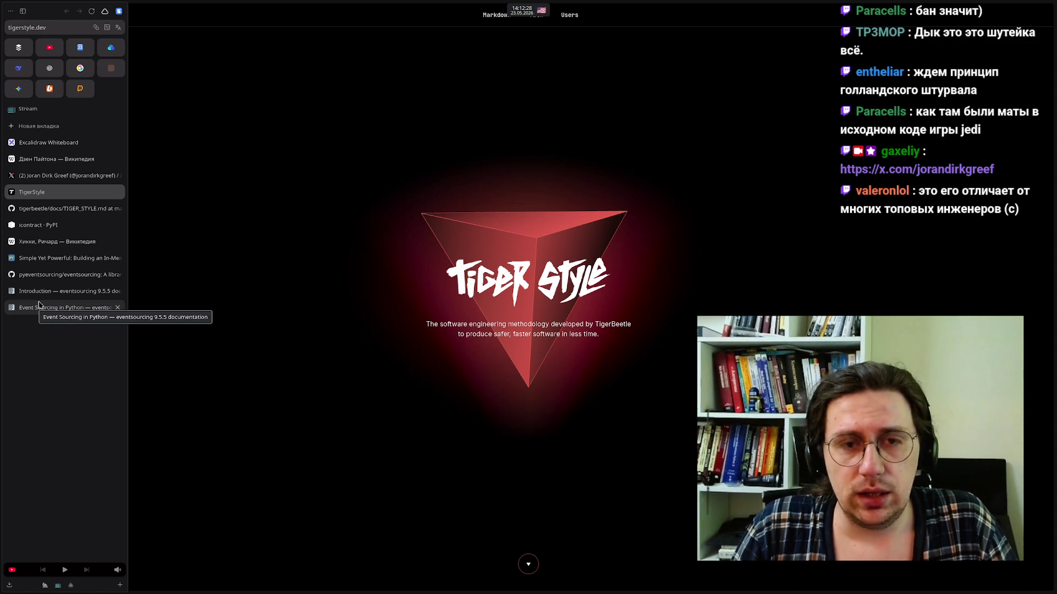
Visit the icontract PyPI and X profile tabs, then return to TigerStyle
left_click(44, 225)
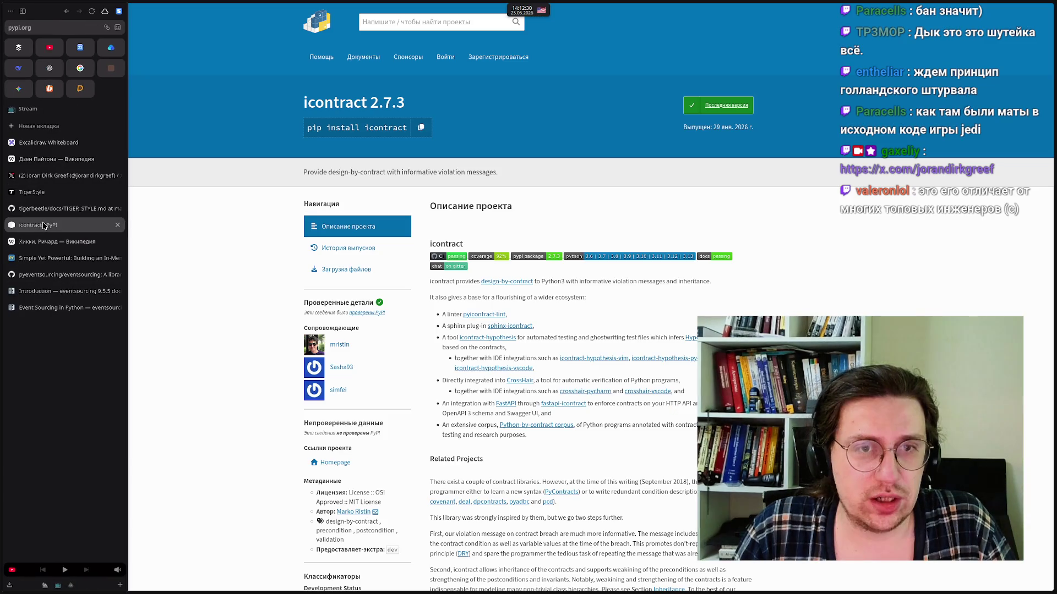
left_click(41, 177)
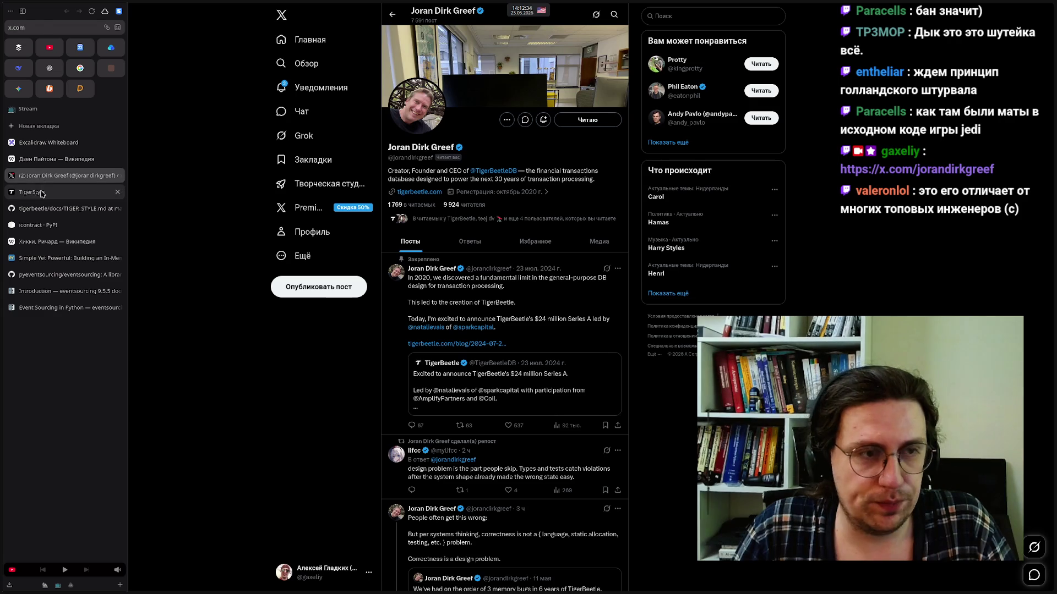
left_click(43, 192)
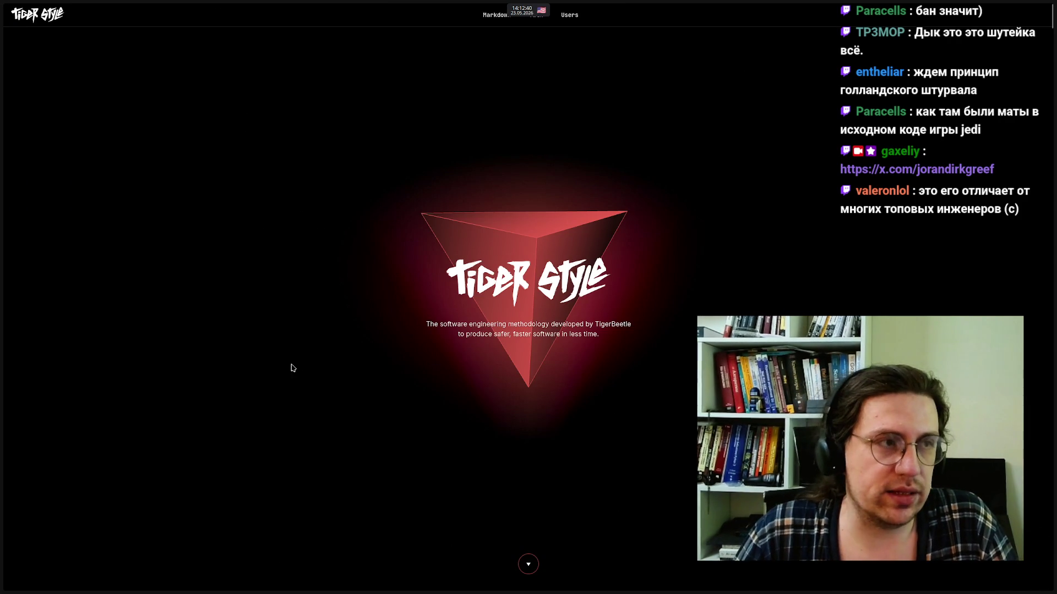
Copy the tigerstyle.dev address, switch away from the browser, then dismiss the suggestions
mouse_move(1, 184)
left_click(38, 28)
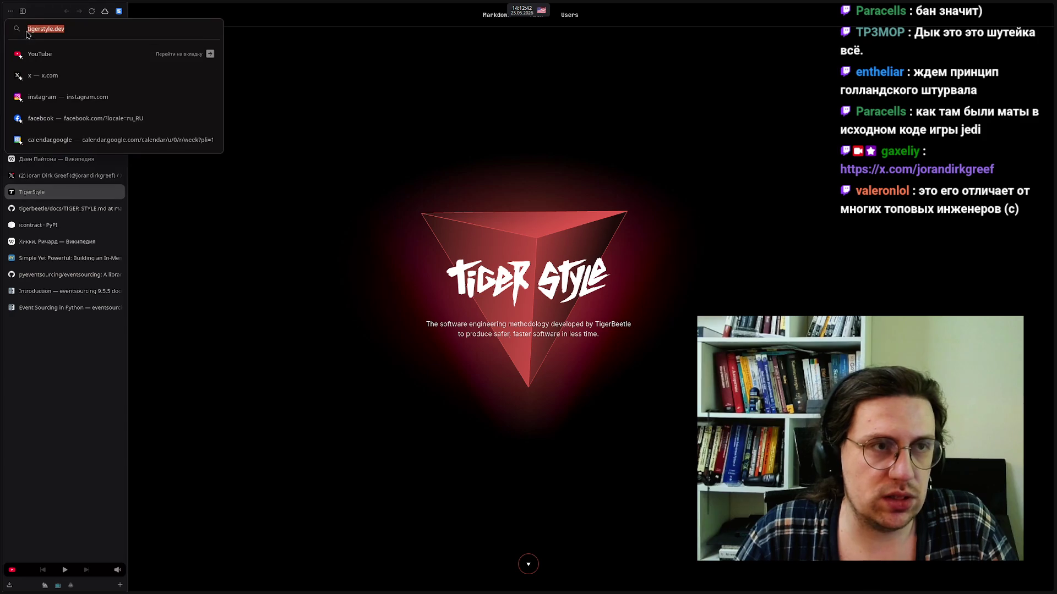
right_click(39, 27)
key("Escape")
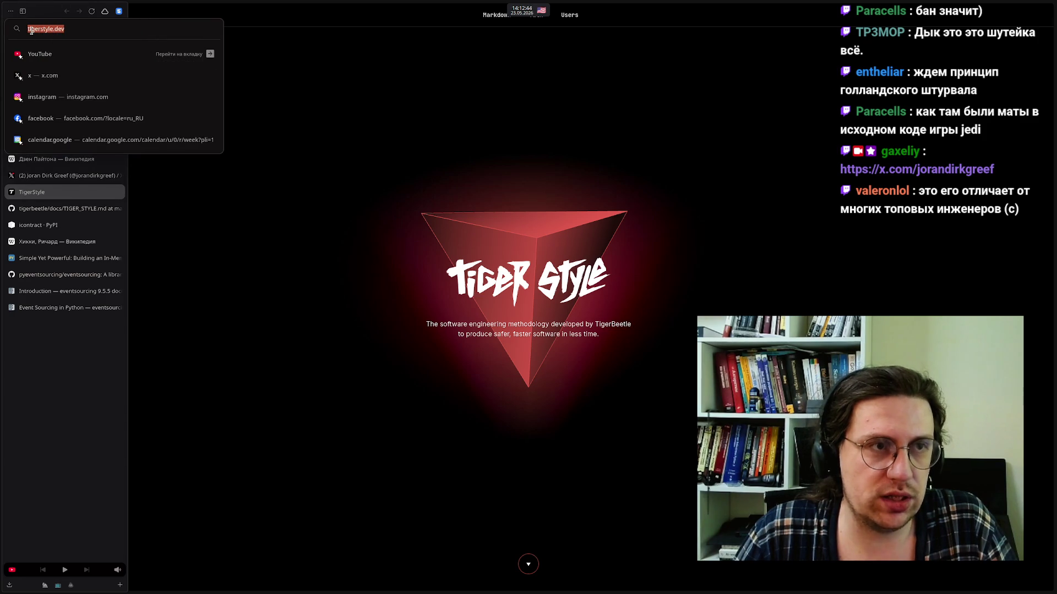
right_click(31, 29)
left_click(52, 81)
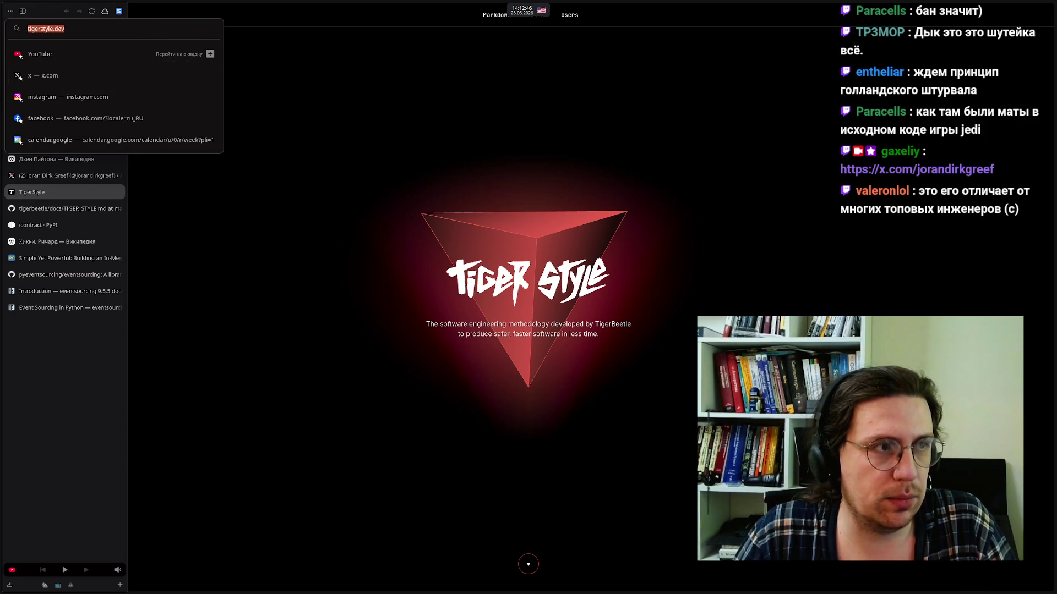
key("alt+Tab")
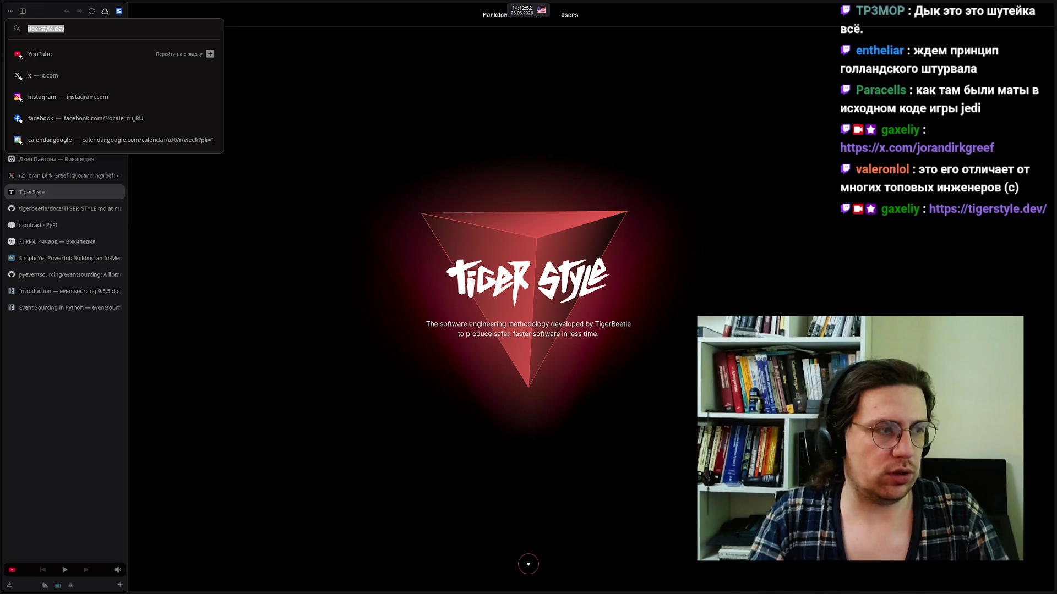
left_click(353, 297)
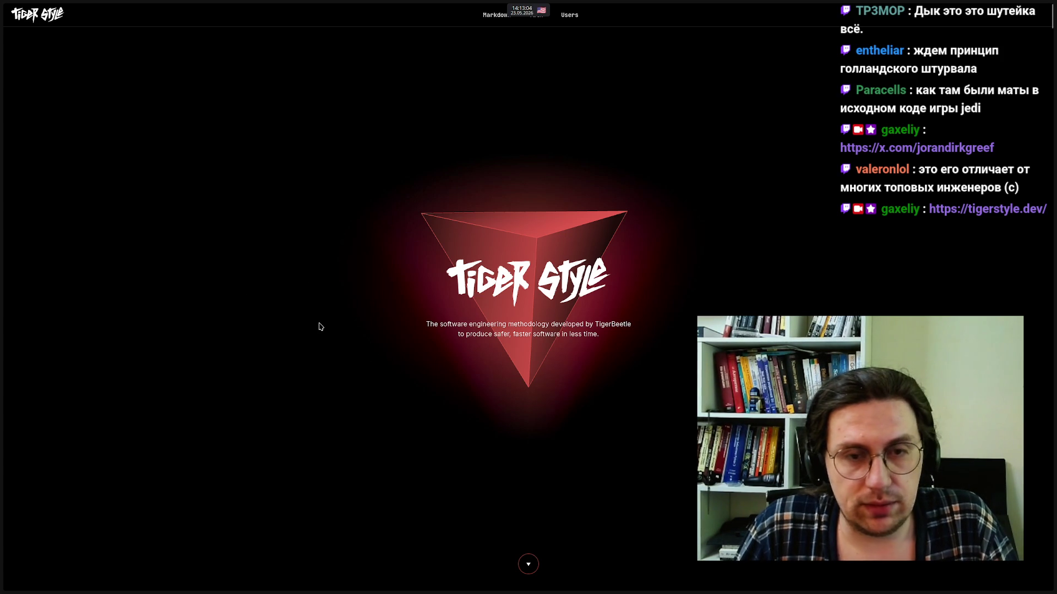
Scroll past the TigerStyle intro and motto to the three values and the SAFETY section
scroll(319, 327, "down", 1)
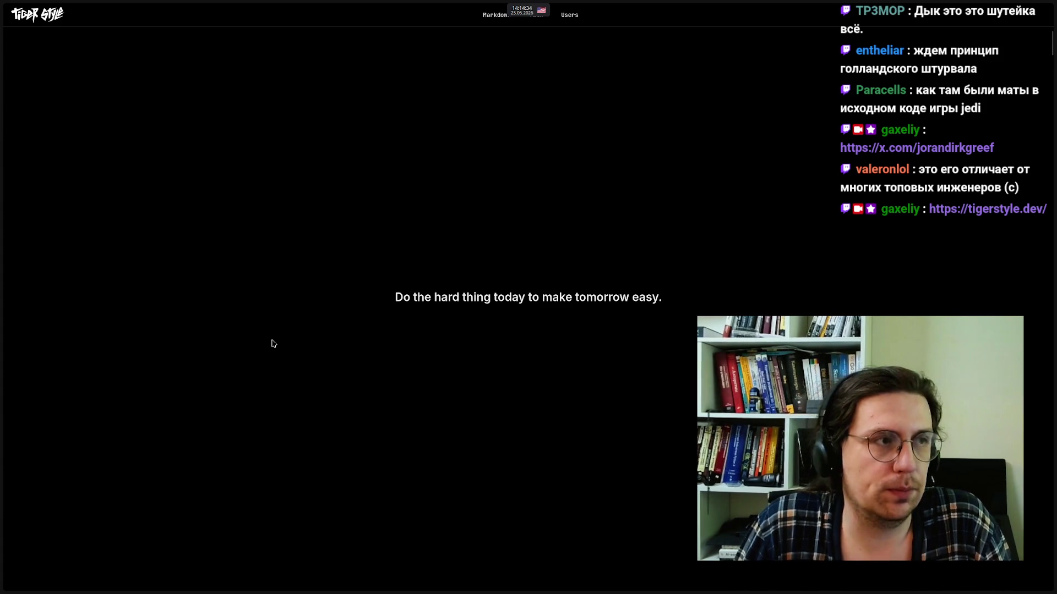
scroll(277, 336, "down", 5)
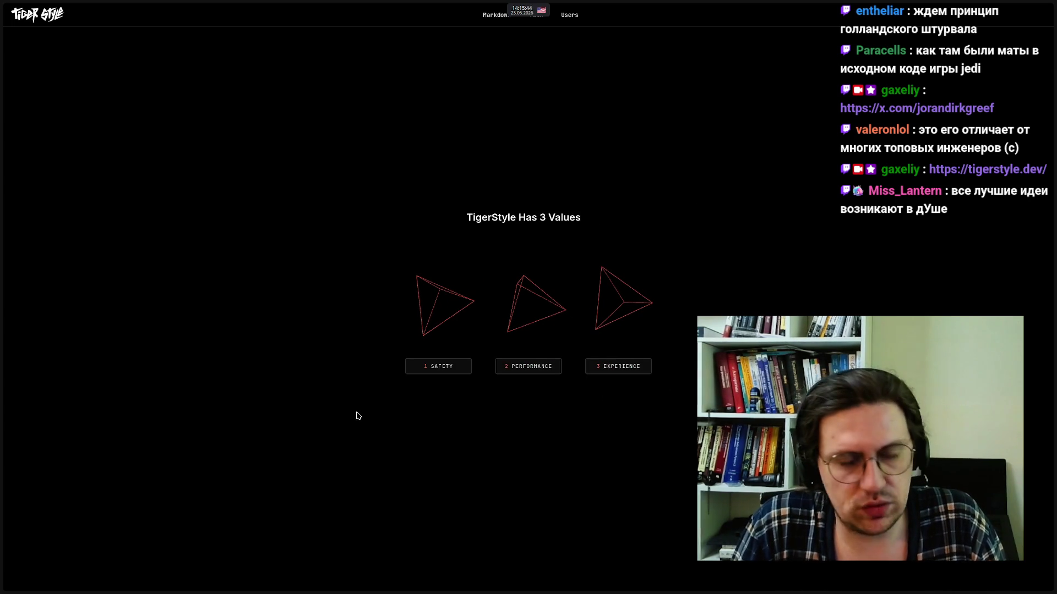
mouse_move(3, 413)
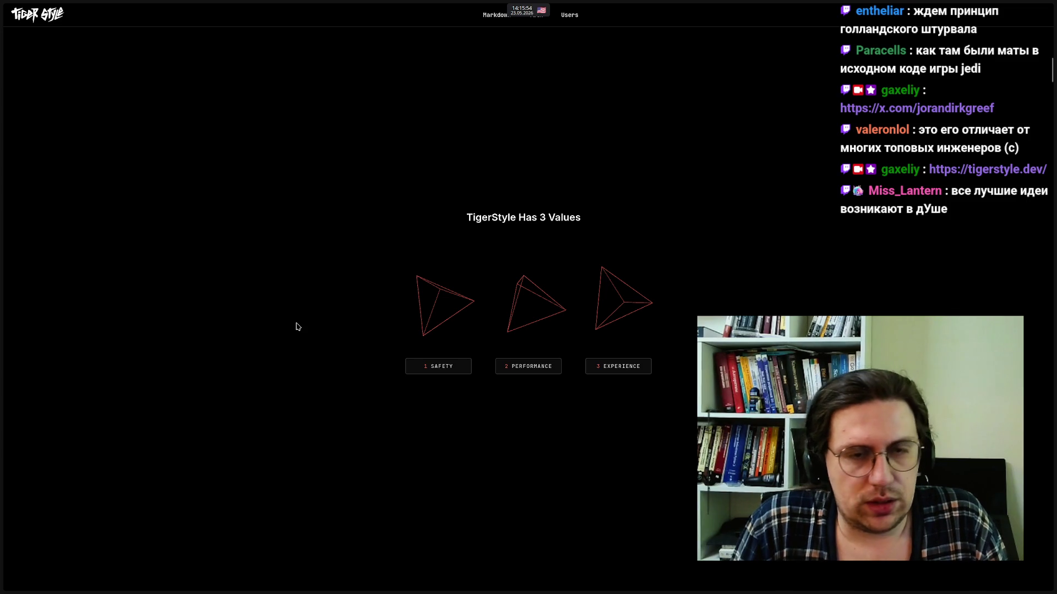
scroll(297, 327, "down", 3)
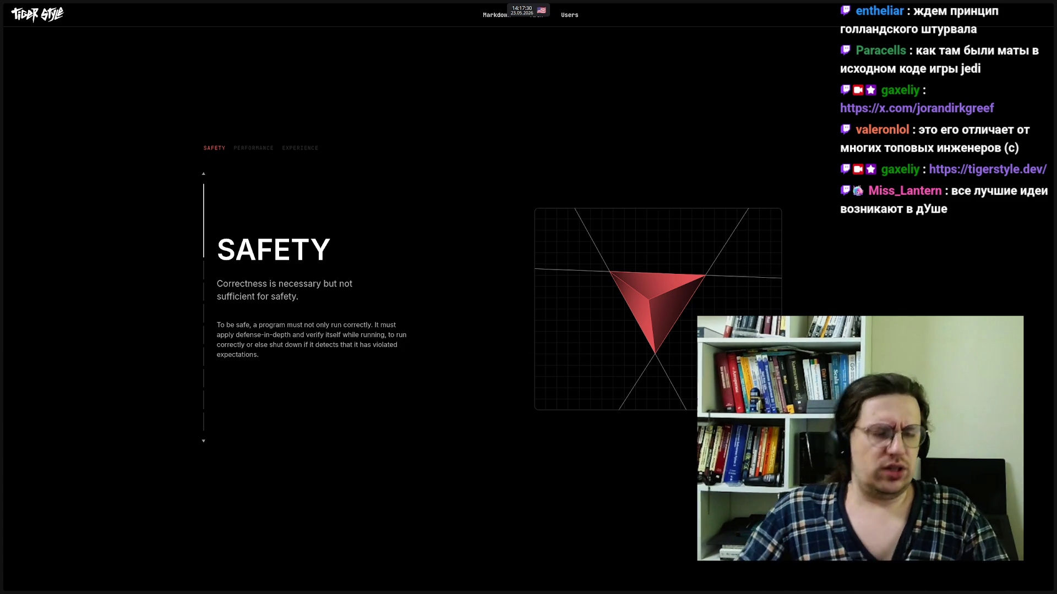
Switch to TIGER_STYLE.md on GitHub and select its web address
mouse_move(3, 286)
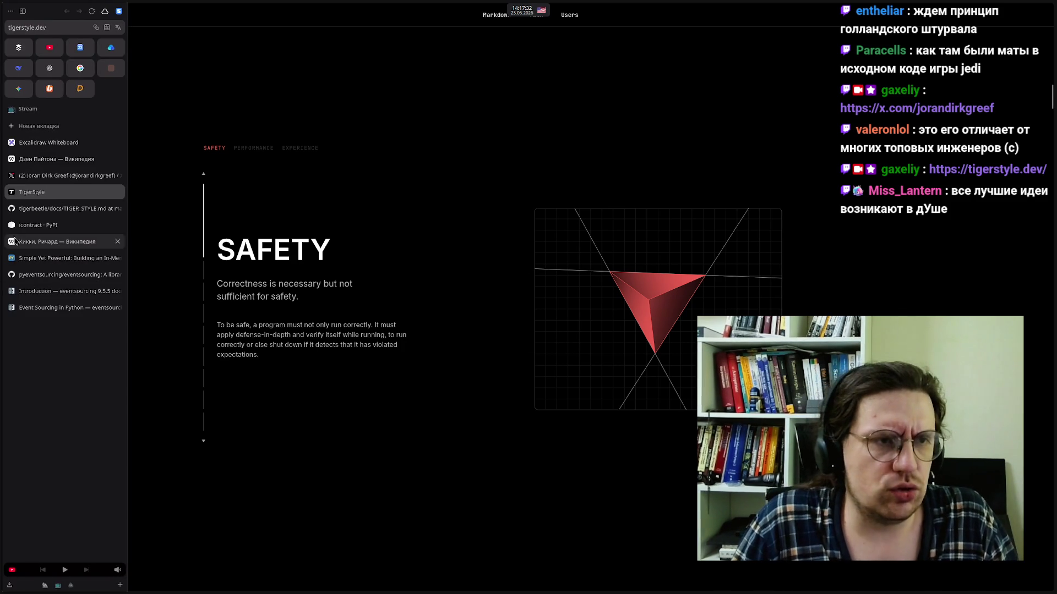
left_click(66, 208)
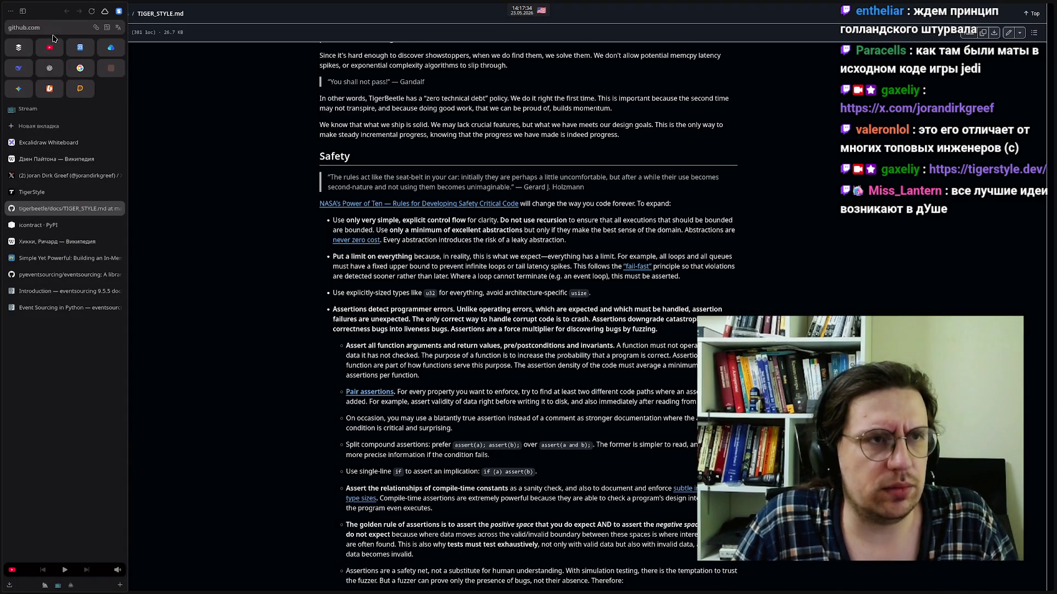
left_click(52, 29)
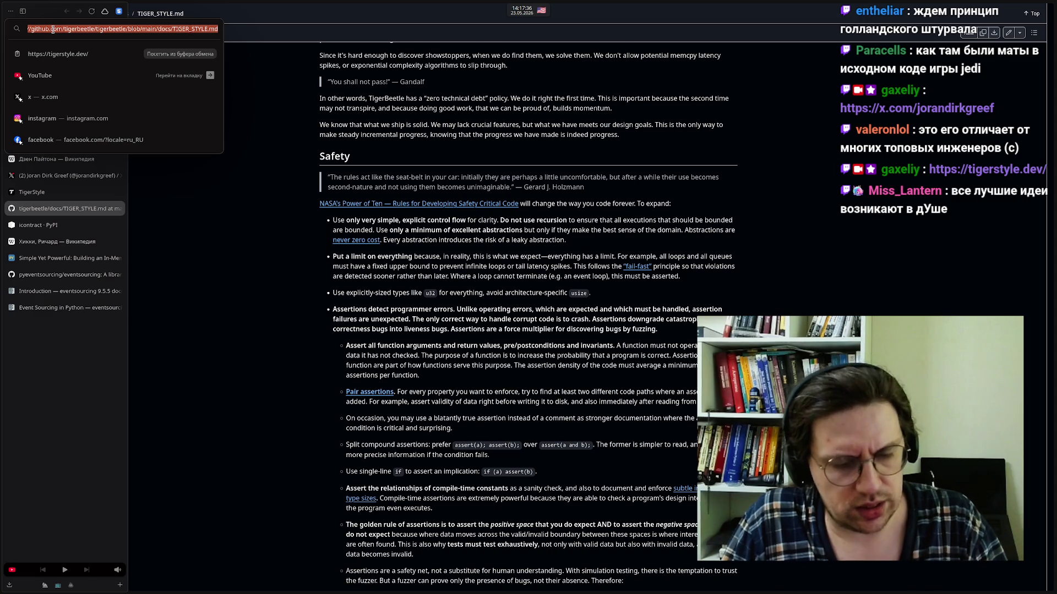
key("Escape")
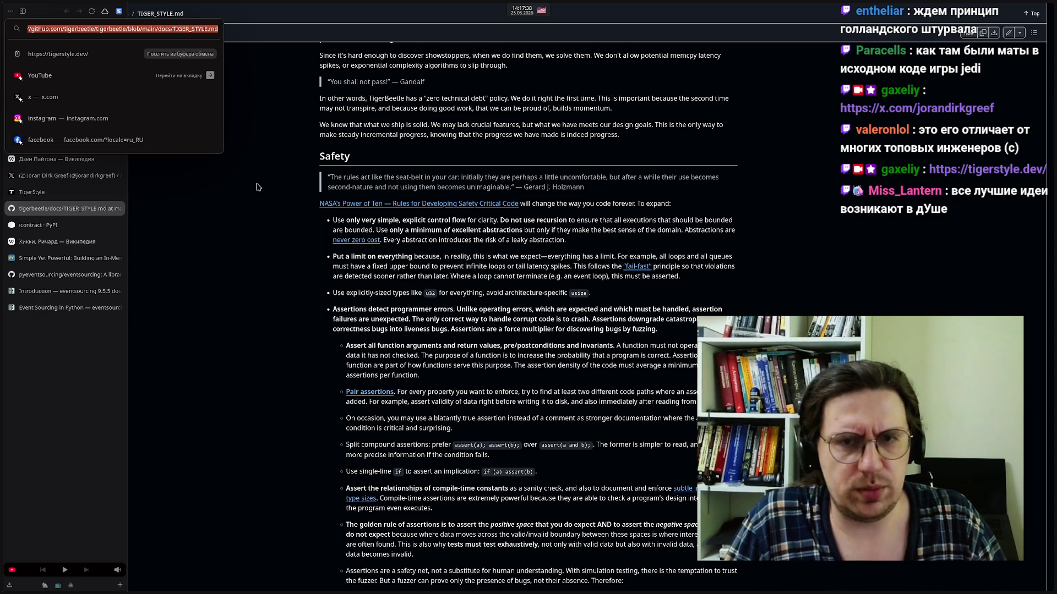
Scroll through the Technical Debt and Safety sections, then return to the TigerStyle site
scroll(512, 296, "down", 15)
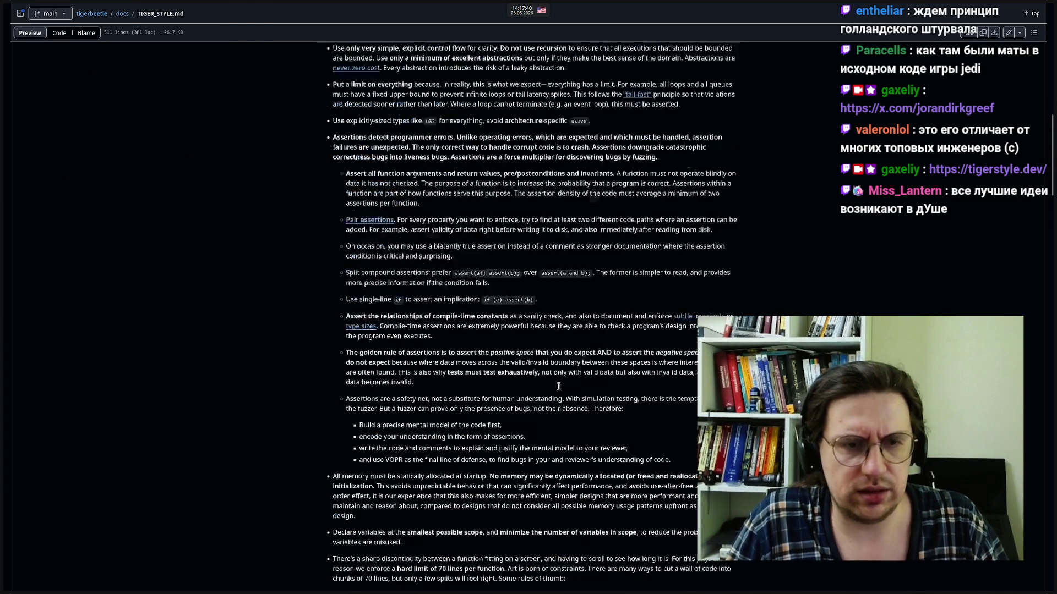
scroll(452, 346, "down", 4)
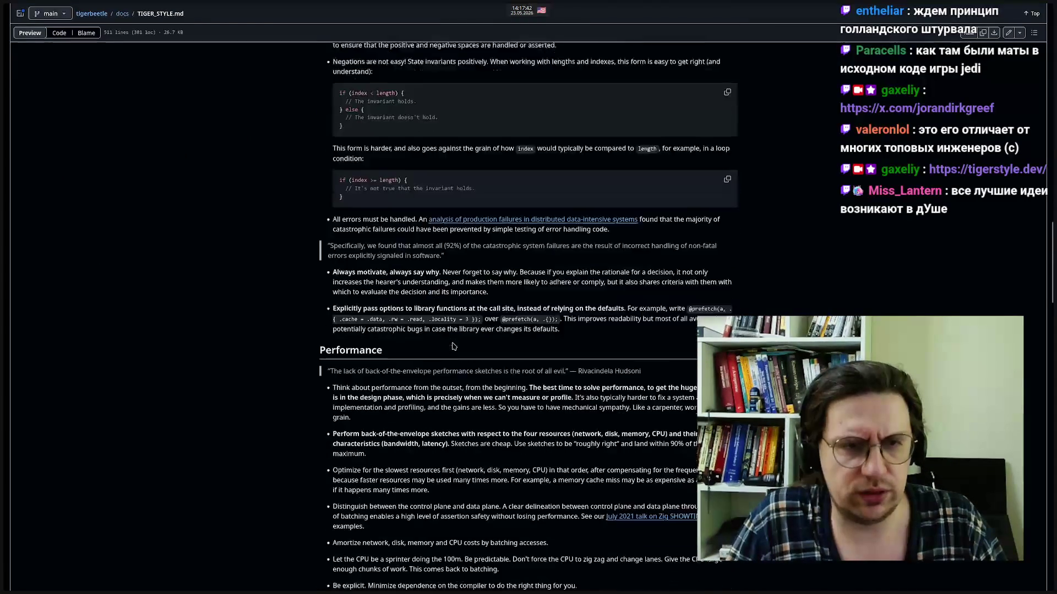
scroll(452, 344, "up", 20)
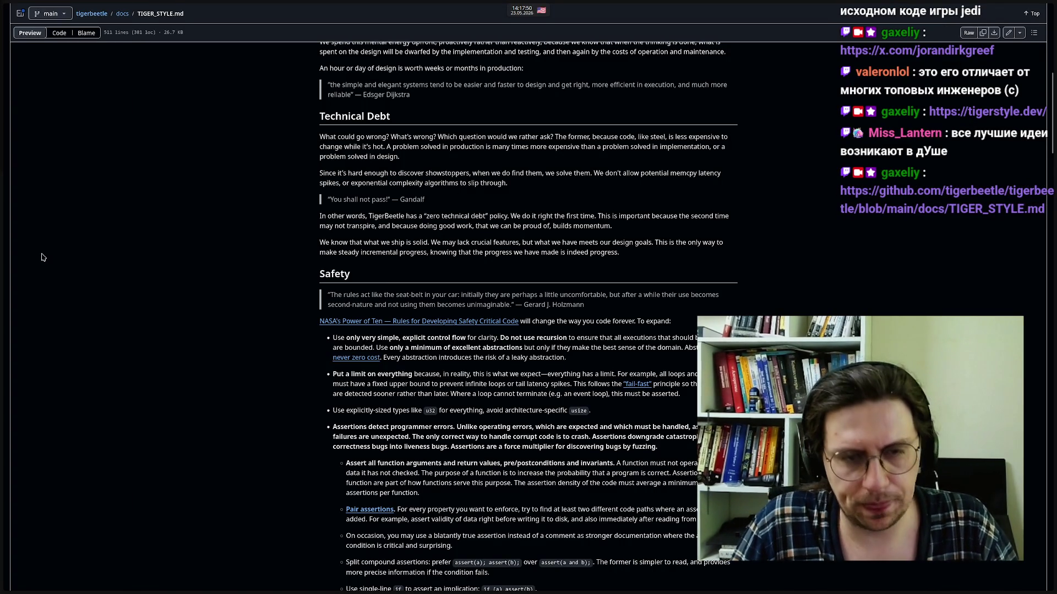
mouse_move(3, 274)
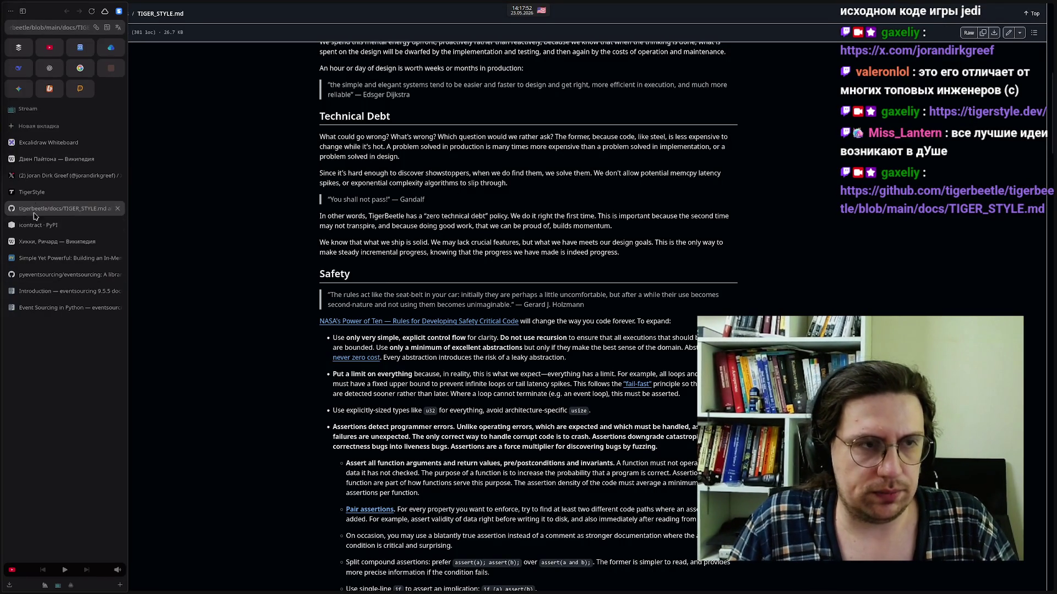
left_click(34, 192)
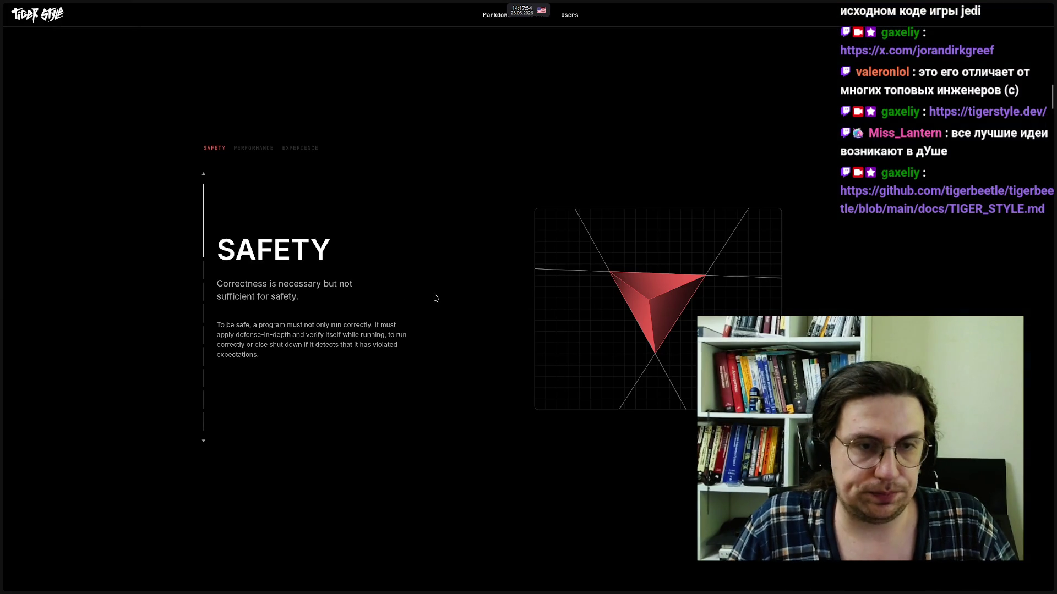
Scroll to NASA's Power Of Ten Rules and highlight a phrase in its paragraph
scroll(435, 298, "down", 2)
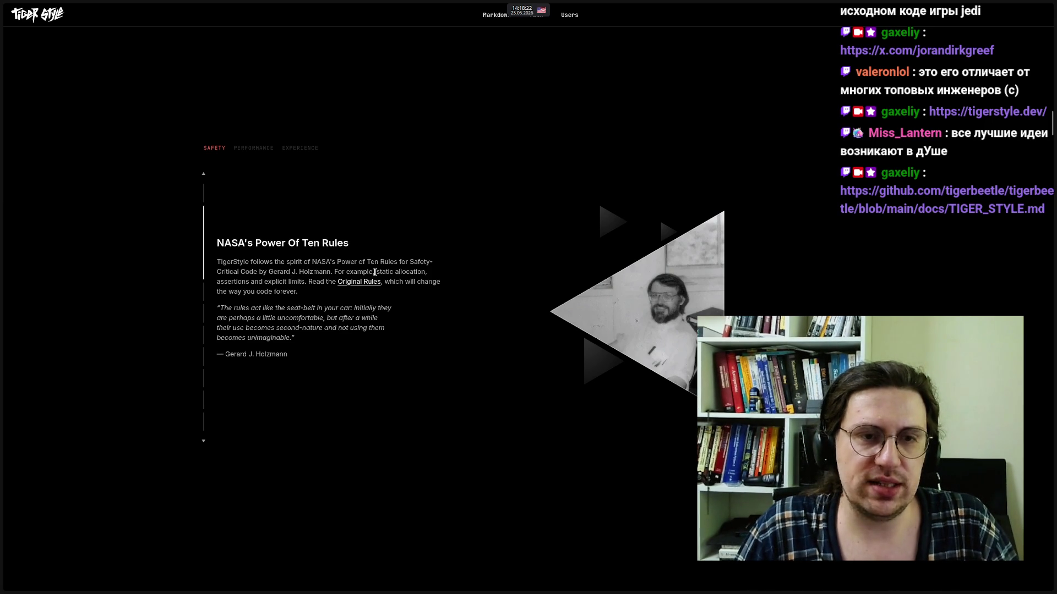
left_click_drag(375, 272, 438, 278)
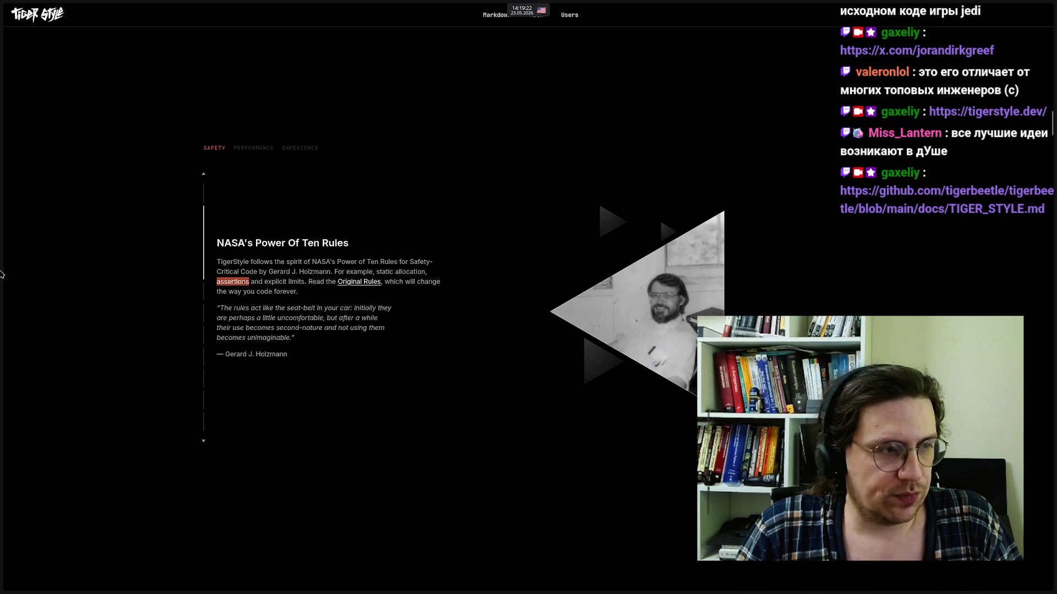
Review the Power Of Ten section with Holzmann's seat-belt comparison
mouse_move(31, 276)
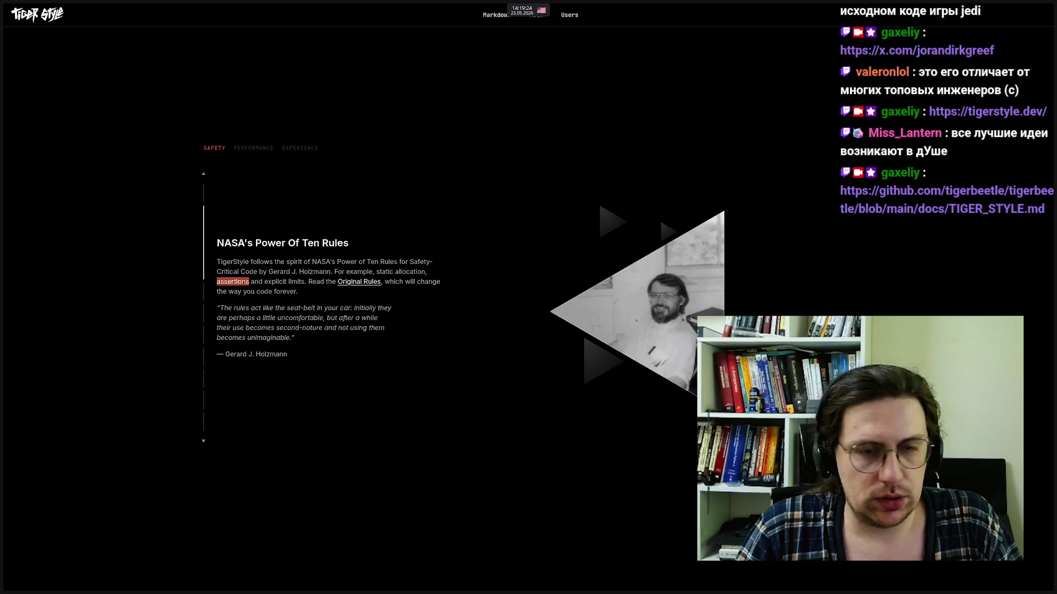
mouse_move(410, 592)
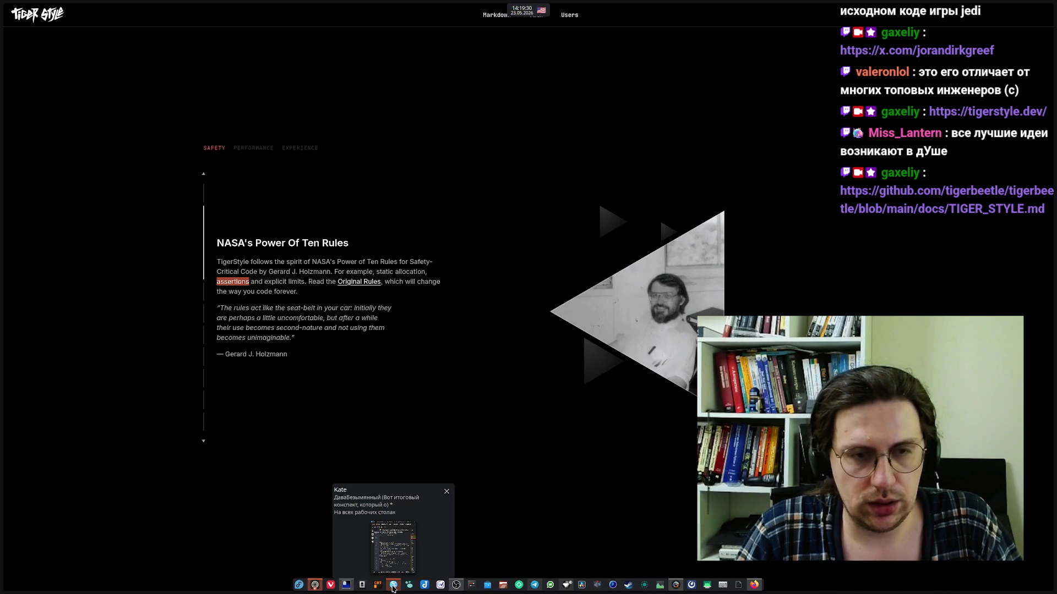
Open Kate with a new empty document and move its window to the right
left_click(393, 589)
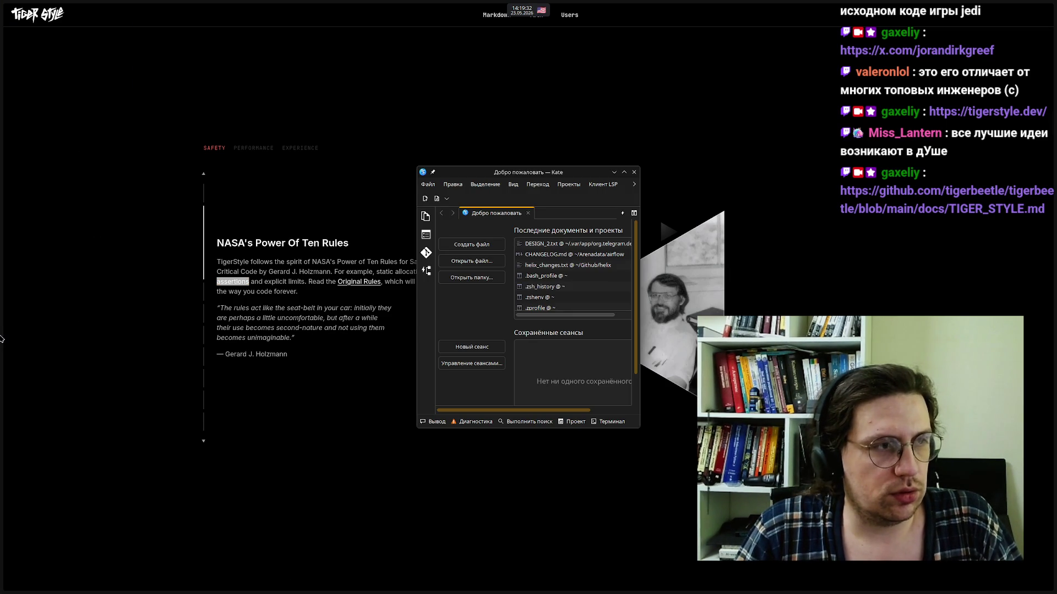
mouse_move(404, 590)
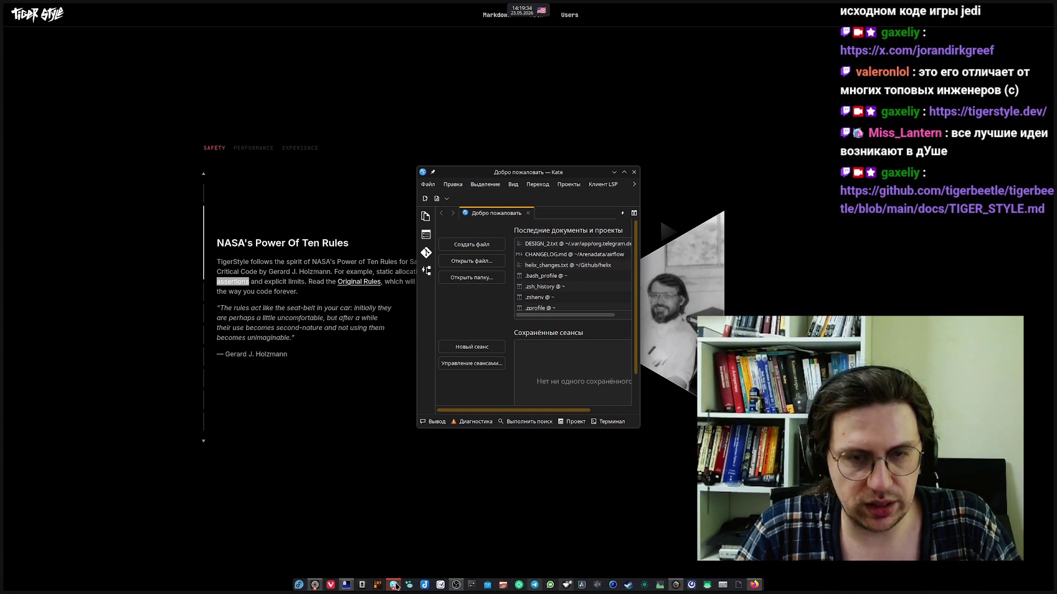
left_click(472, 245)
mouse_move(532, 173)
left_mouse_down()
mouse_move(825, 175)
mouse_move(795, 174)
left_mouse_up()
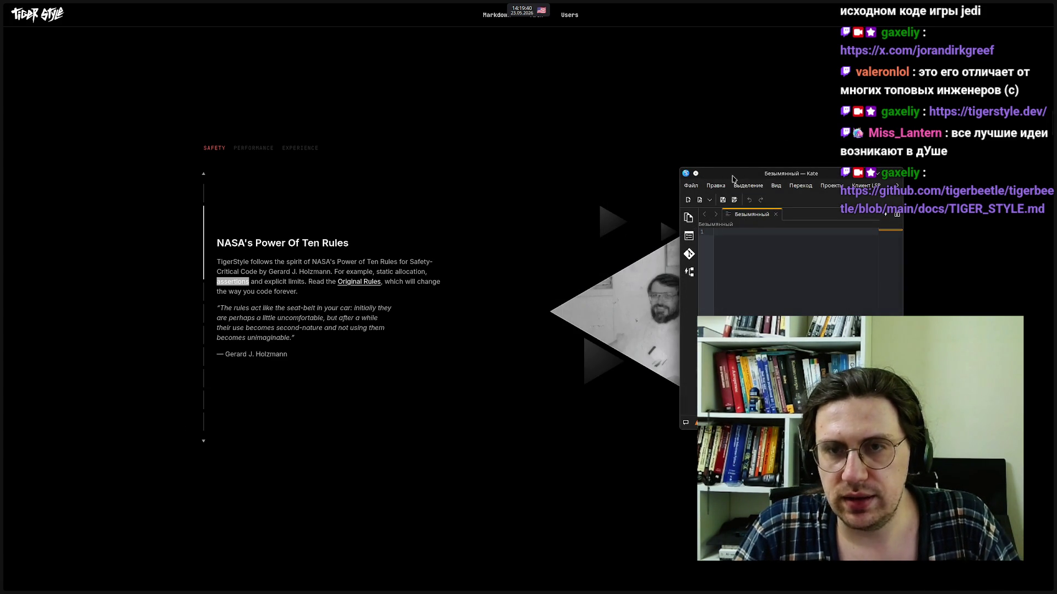
left_click(322, 292)
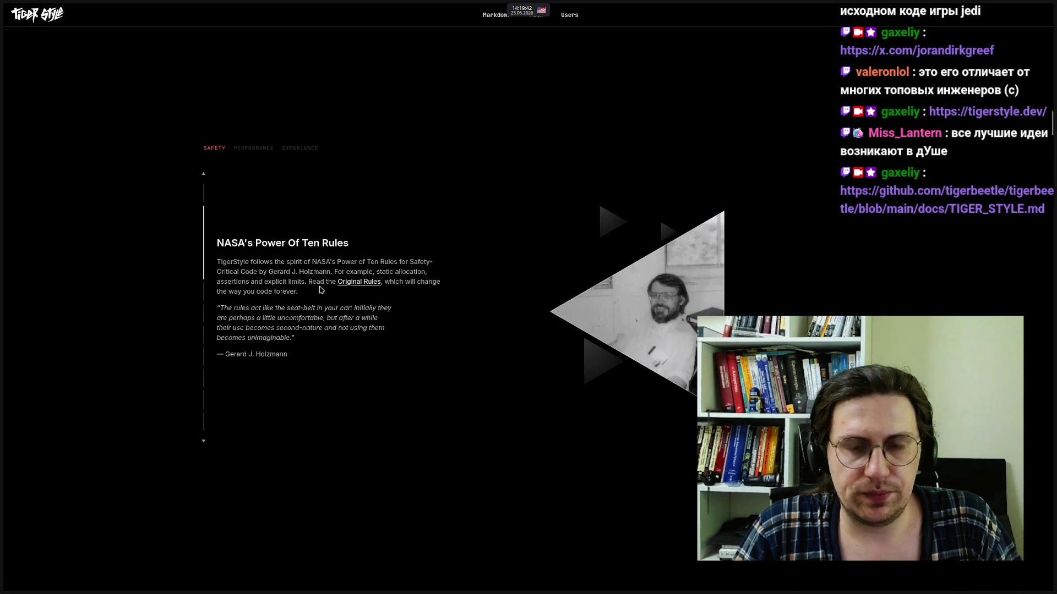
Set the Kate window to stay on top of others and shift it toward the centre
mouse_move(385, 586)
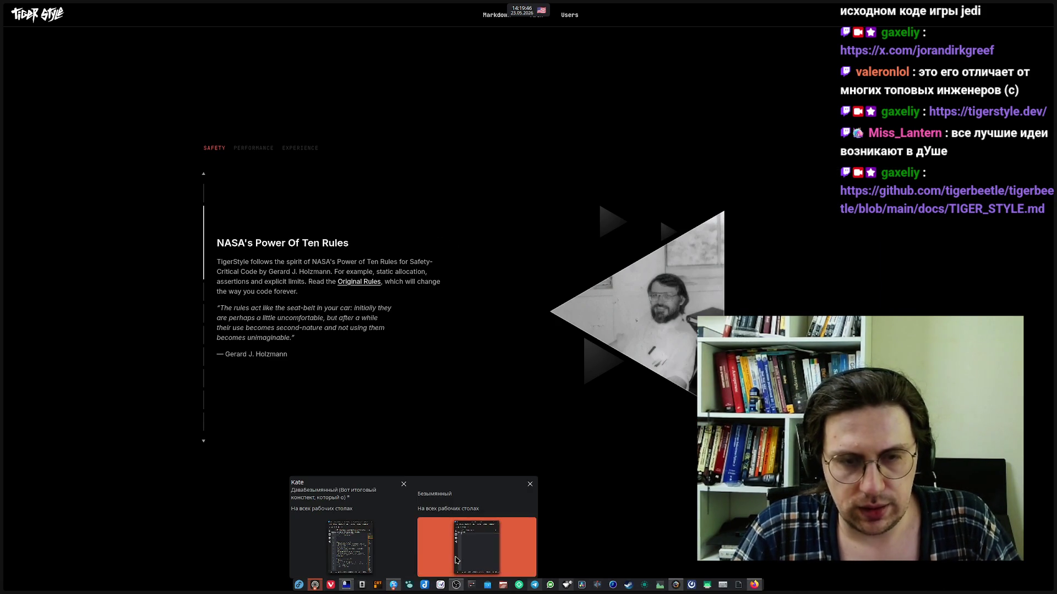
right_click(457, 560)
mouse_move(456, 536)
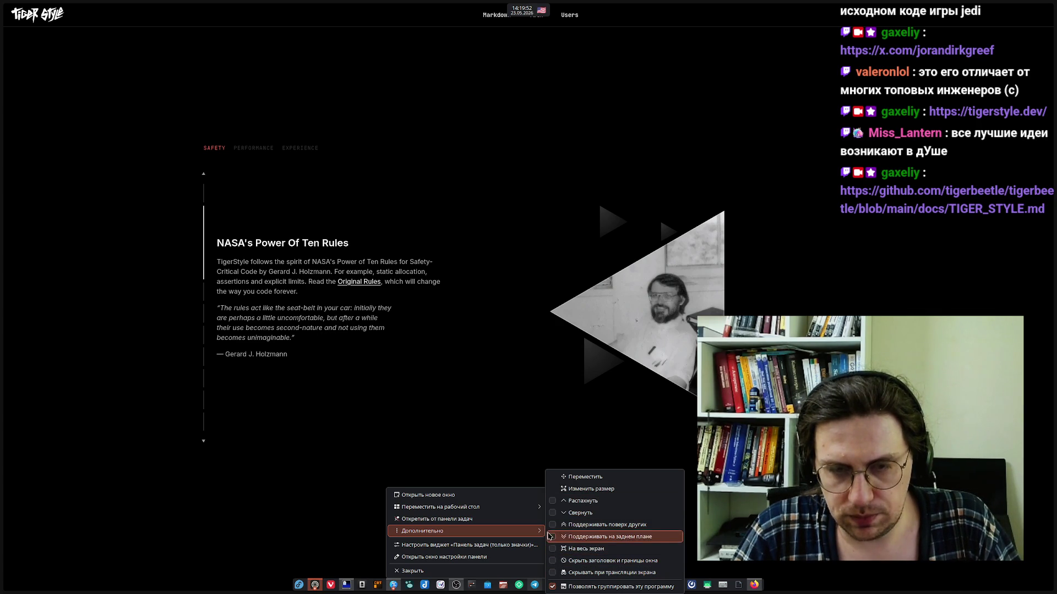
left_click(553, 525)
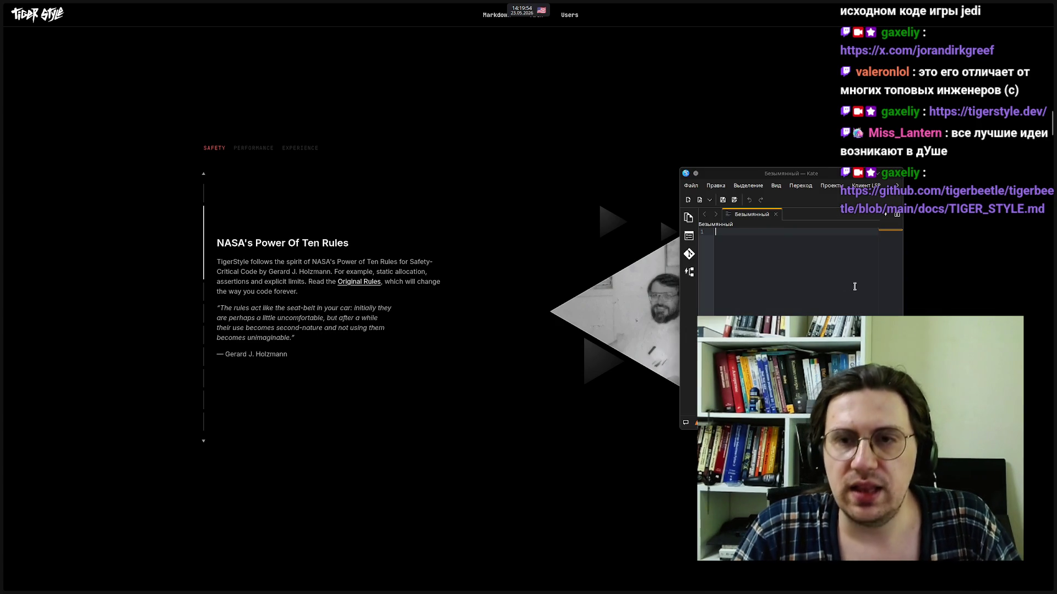
left_click_drag(787, 175, 653, 171)
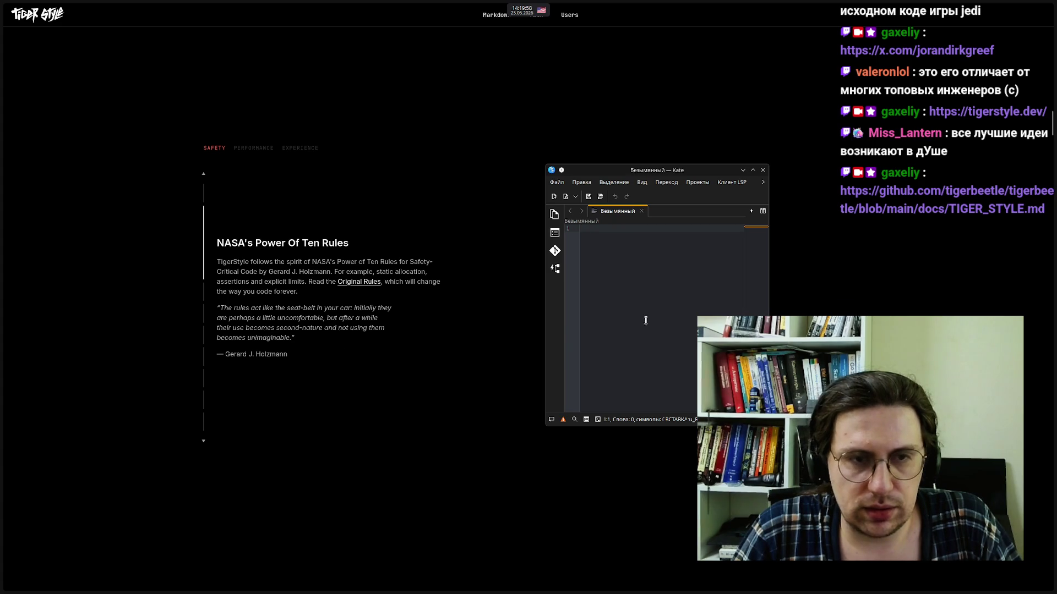
Type def change_state(input): on line 1, enlarge the Kate window, and start an indented line
mouse_move(2, 303)
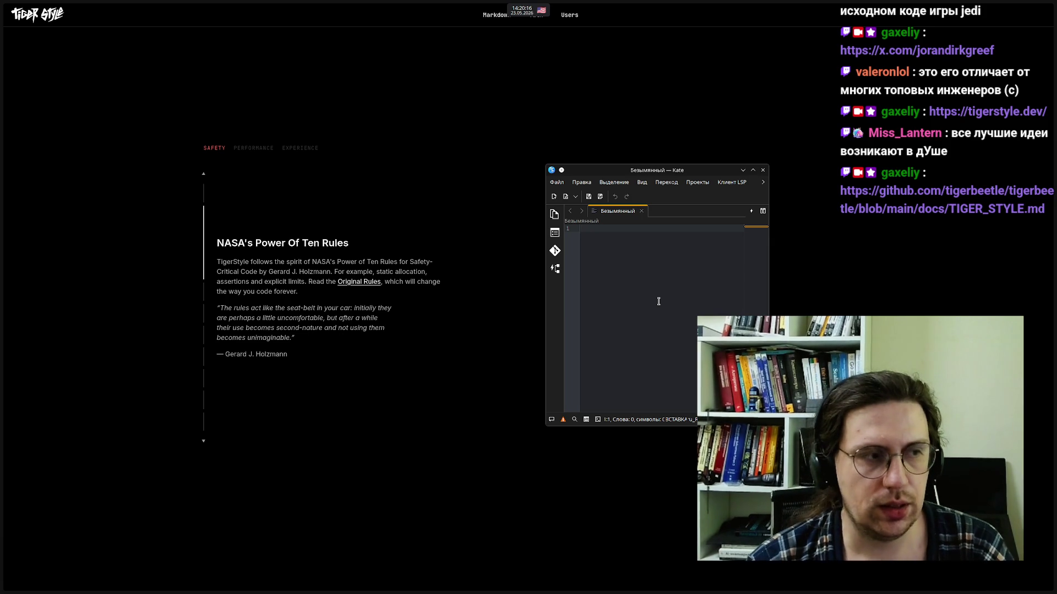
type("def ")
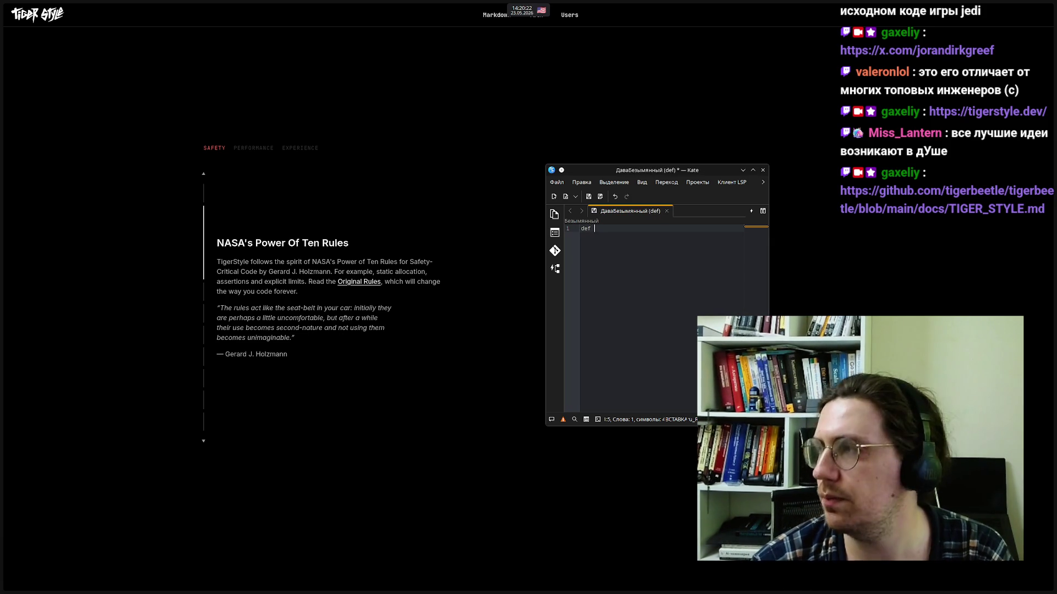
type("change_sta")
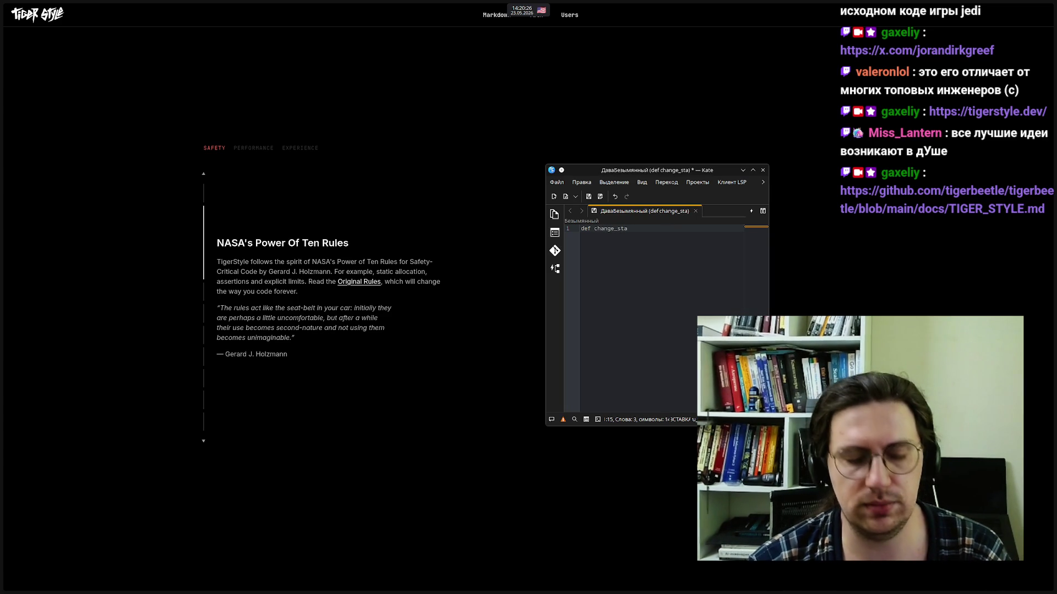
scroll(660, 297, "up", 6, "ctrl")
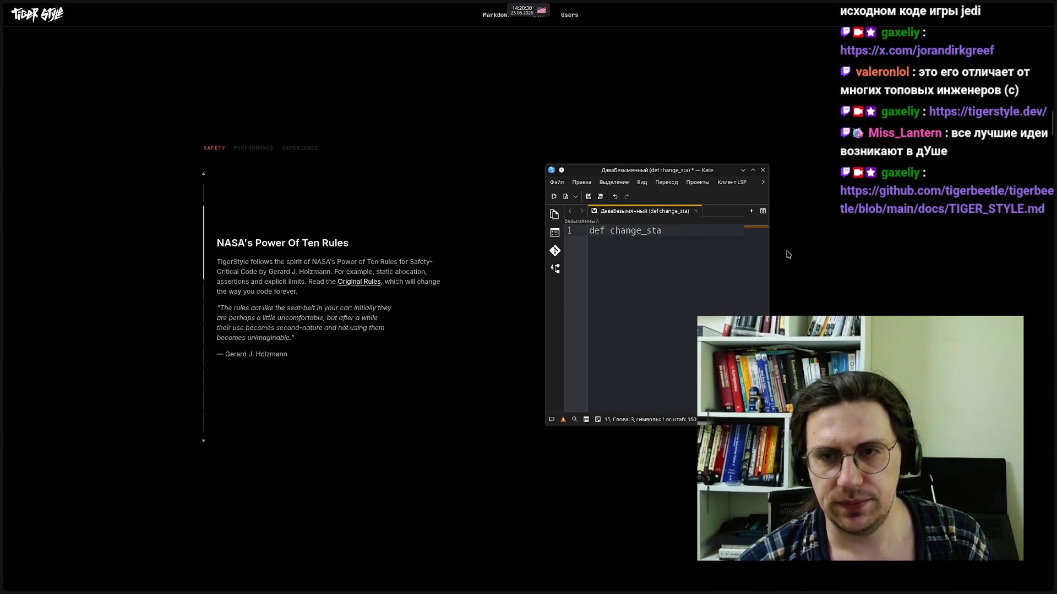
left_click_drag(768, 259, 1013, 277)
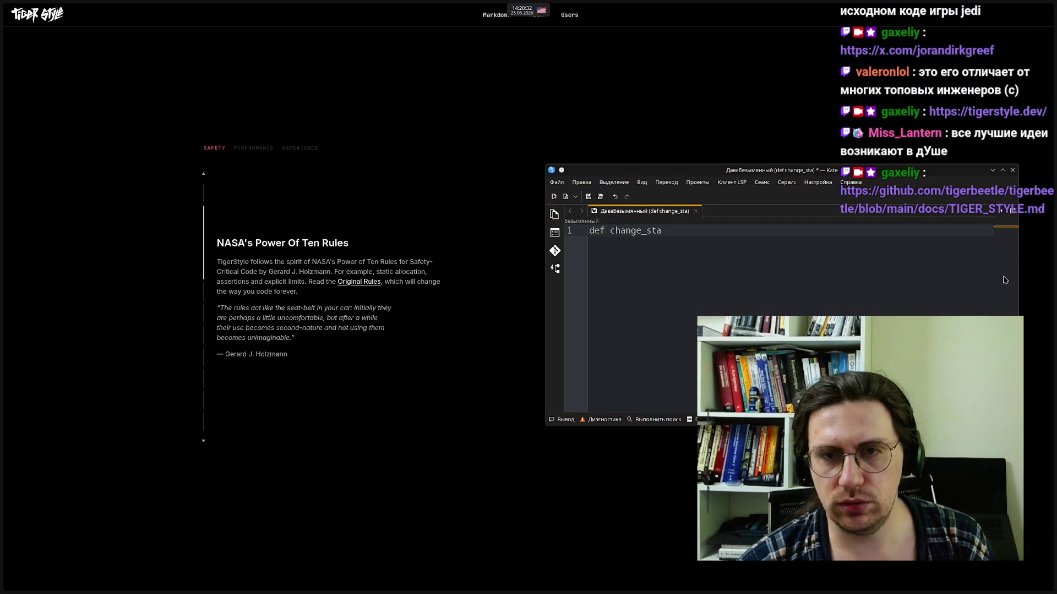
left_click_drag(1018, 425, 1019, 515)
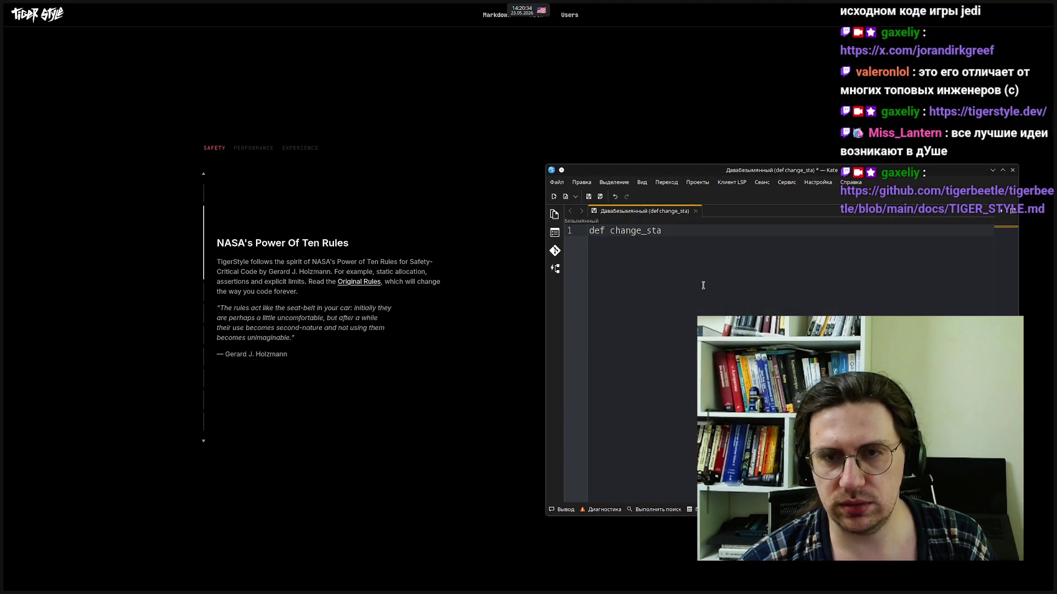
type("te(input")
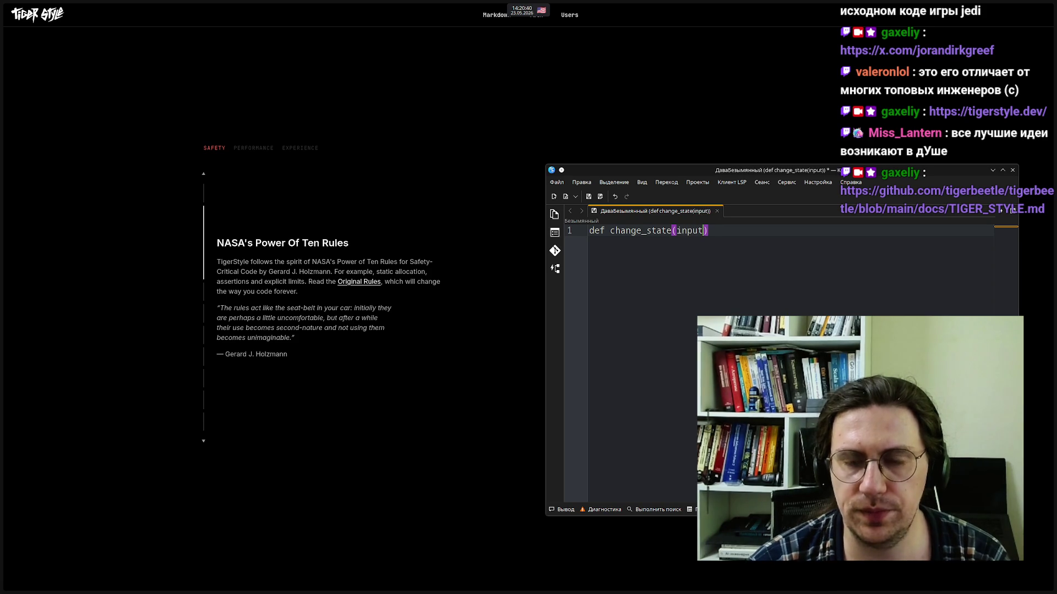
type("):")
key("Return")
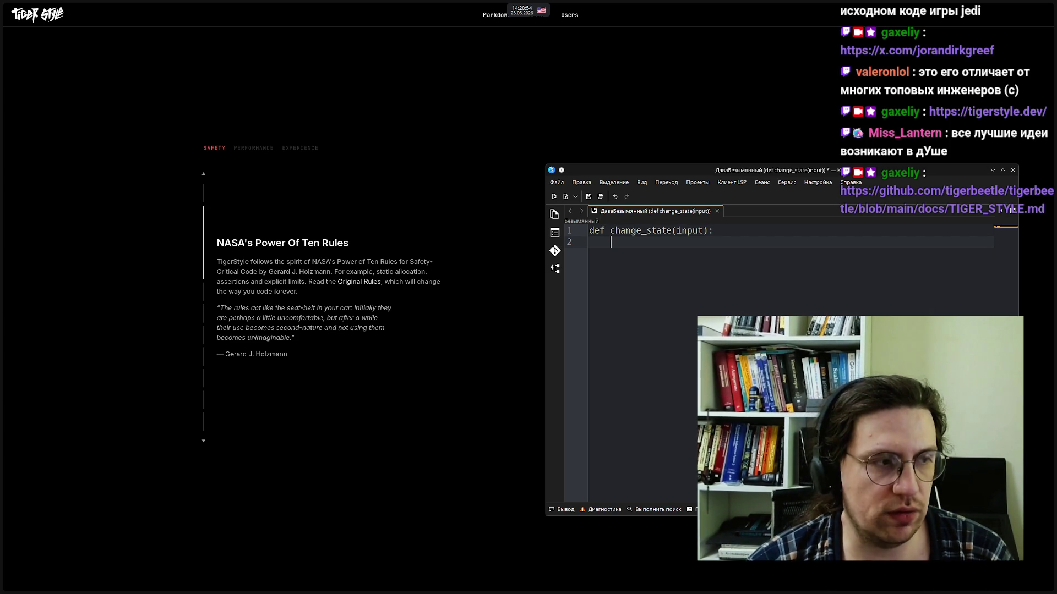
Write the body line self.state = input
type("sel")
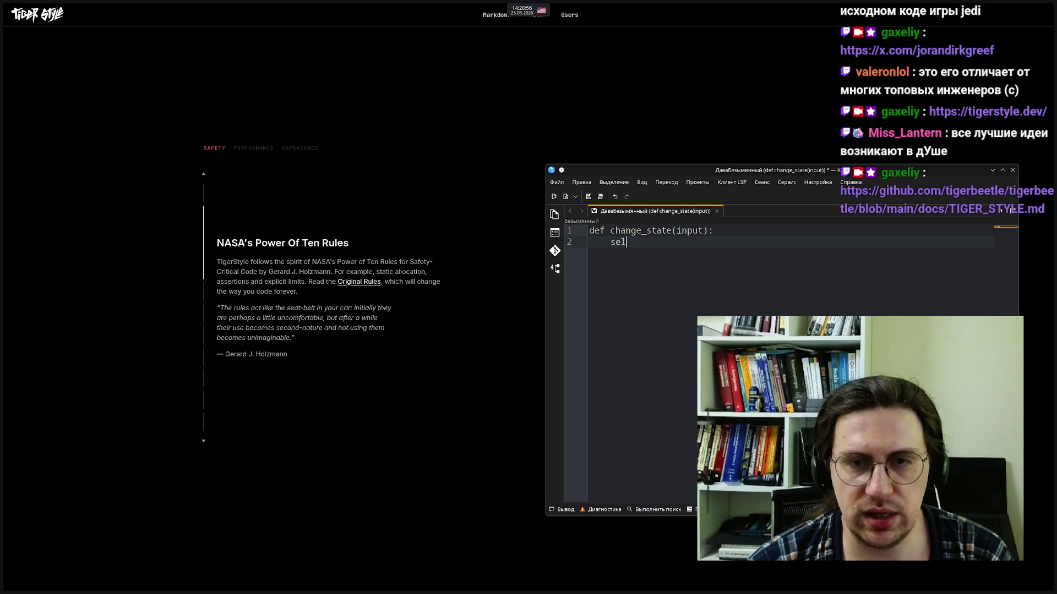
type("f.state =#")
key("BackSpace")
type("input")
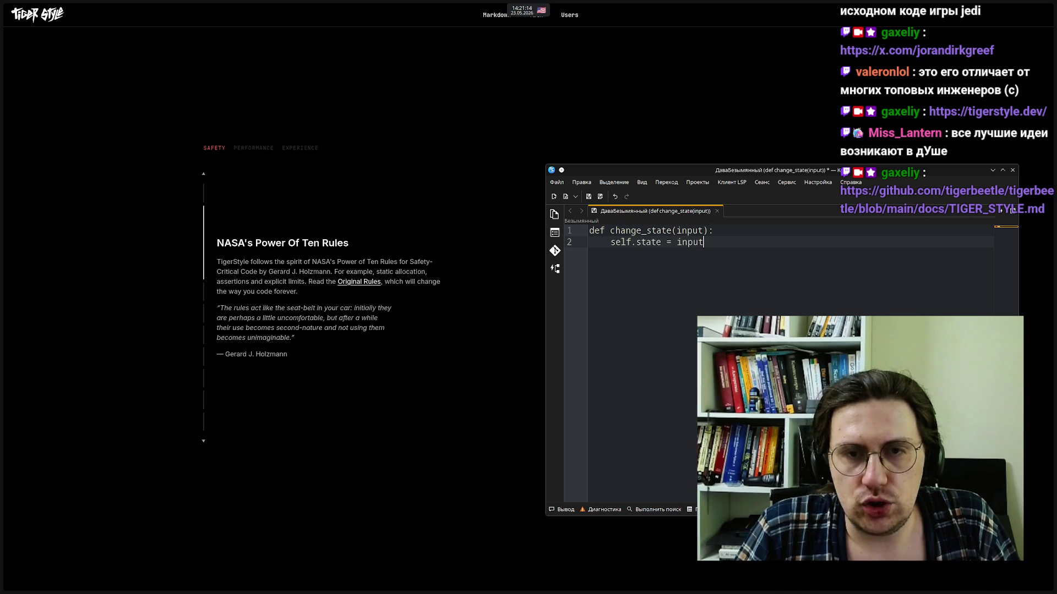
Insert an indented line above it reading assert self.username != None
left_click(682, 231)
left_click(710, 230)
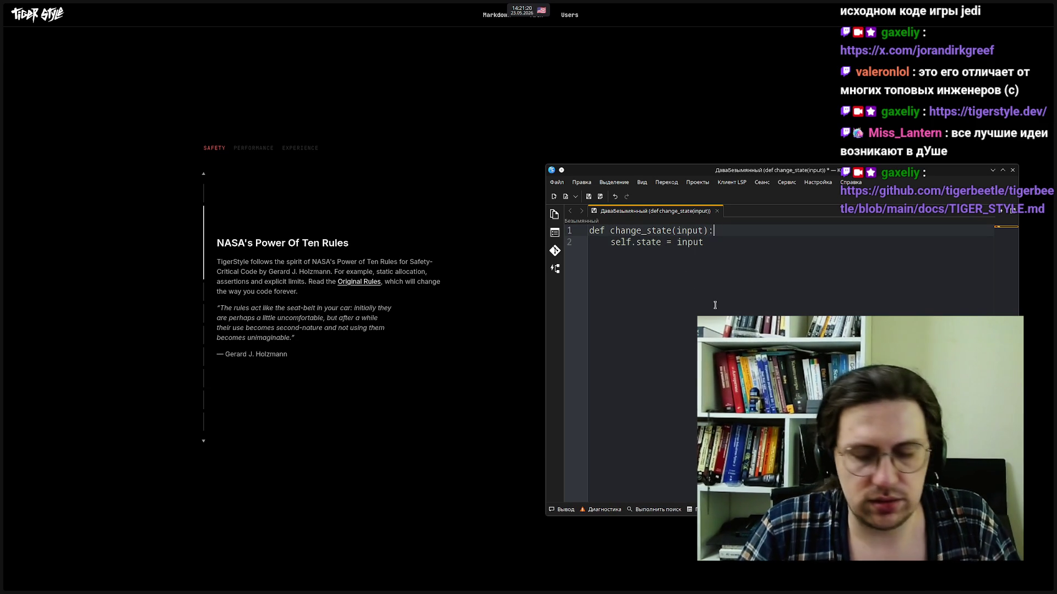
key("Return")
key("Tab")
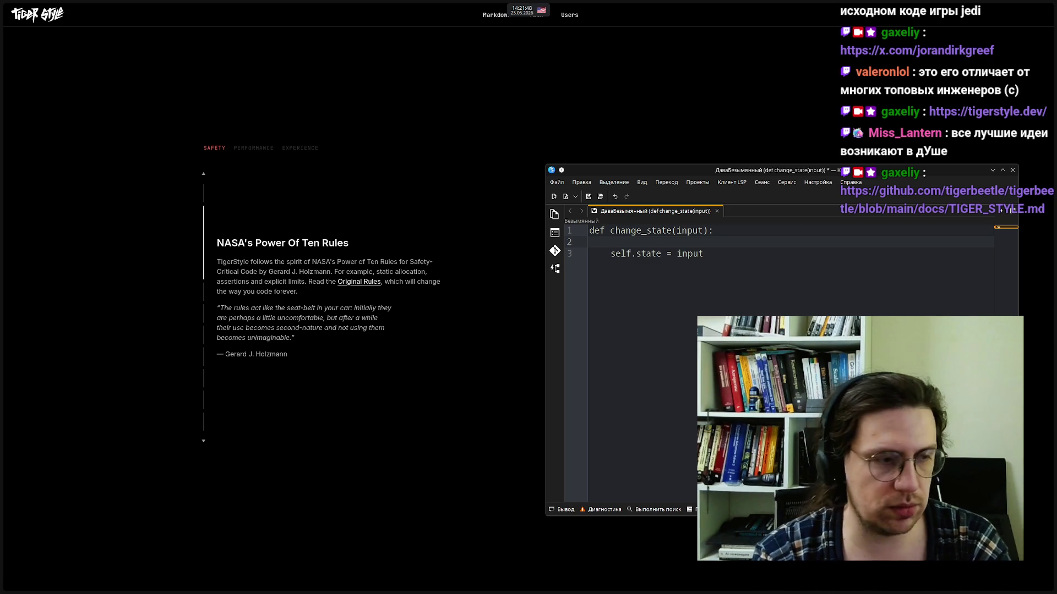
type("asse")
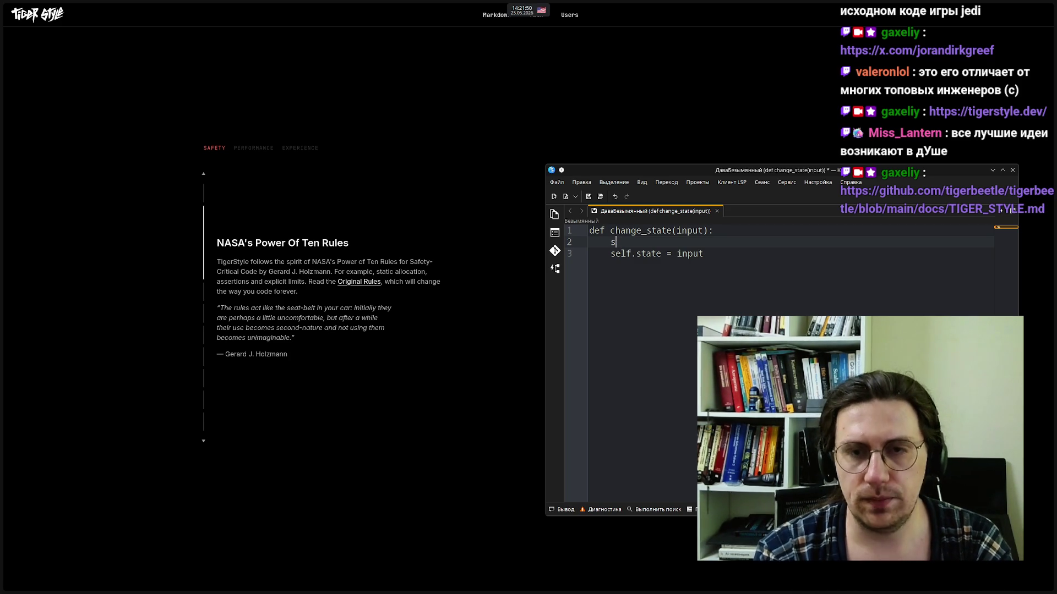
type("rt ")
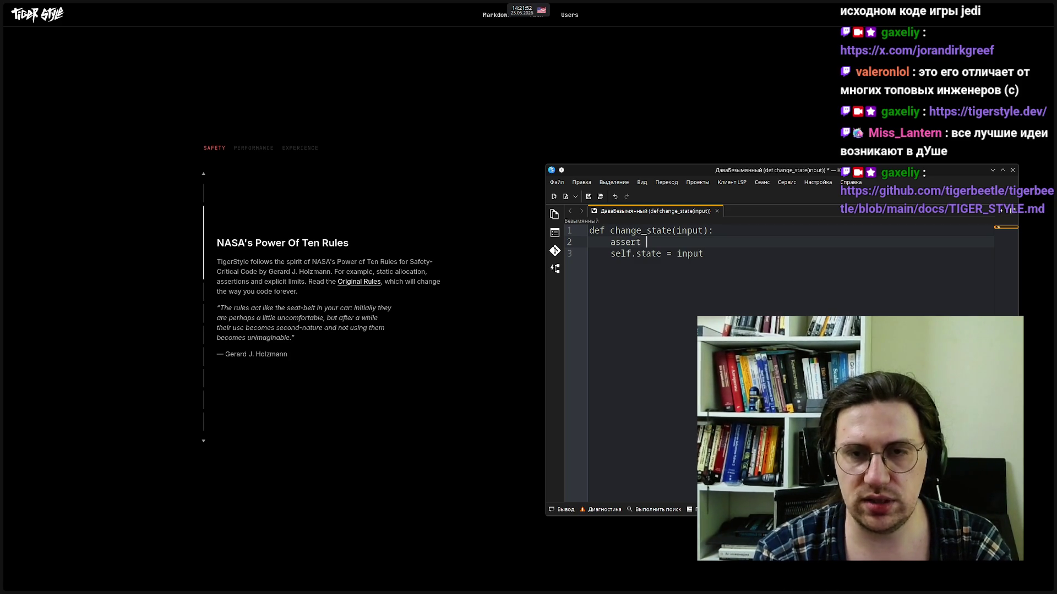
type("self")
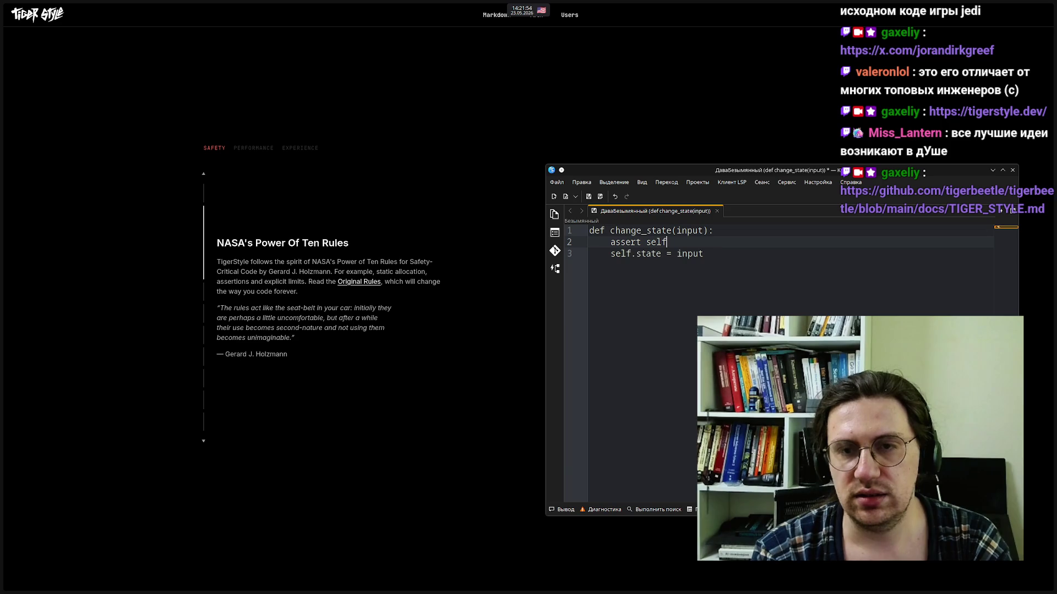
type(".username")
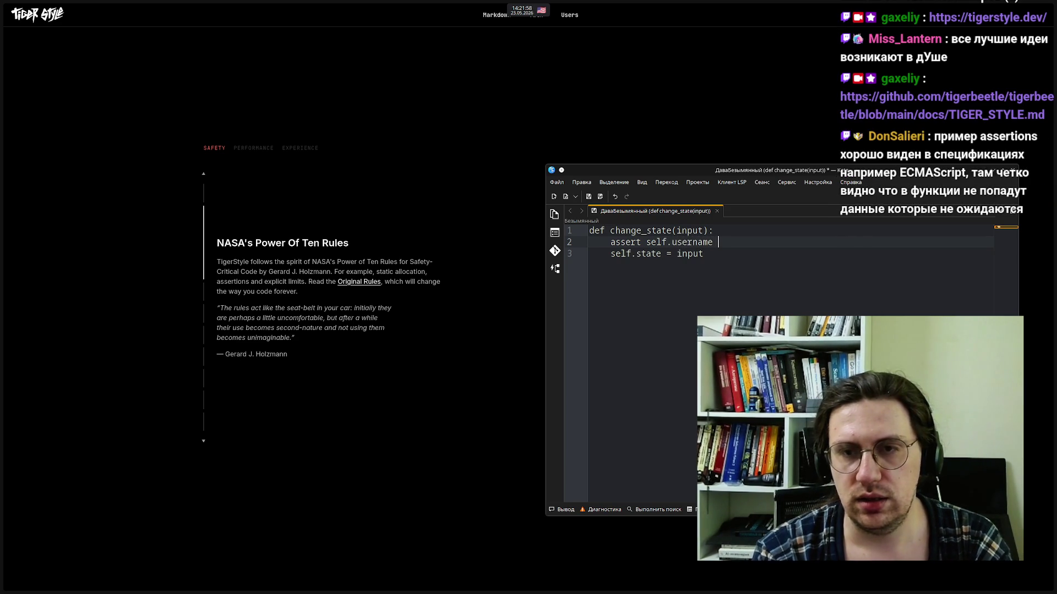
type(" != None")
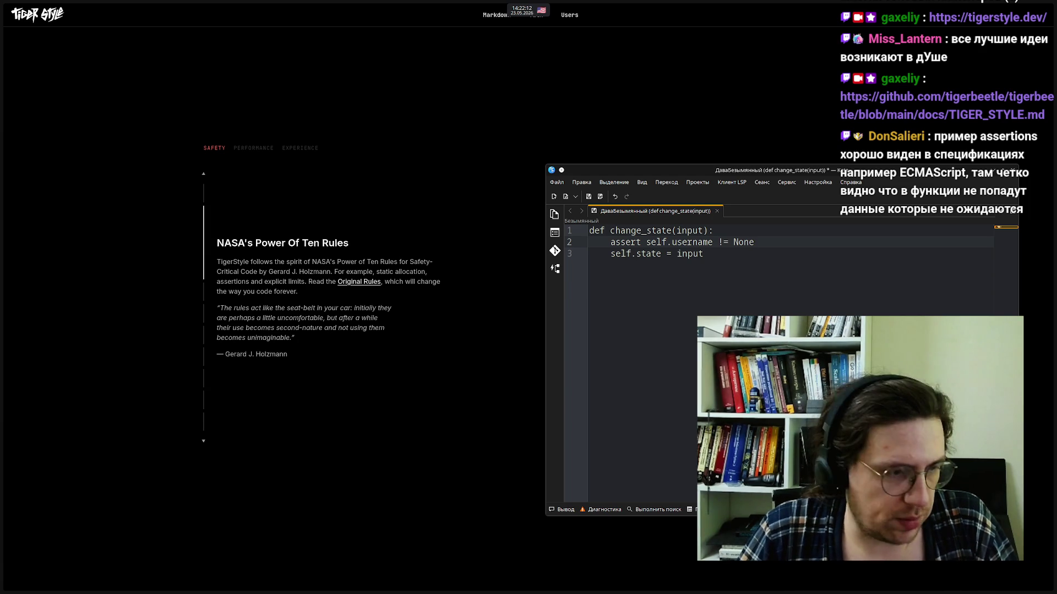
left_click(726, 255)
mouse_move(716, 252)
left_mouse_down()
mouse_move(600, 258)
mouse_move(611, 258)
left_mouse_up()
left_click(735, 249)
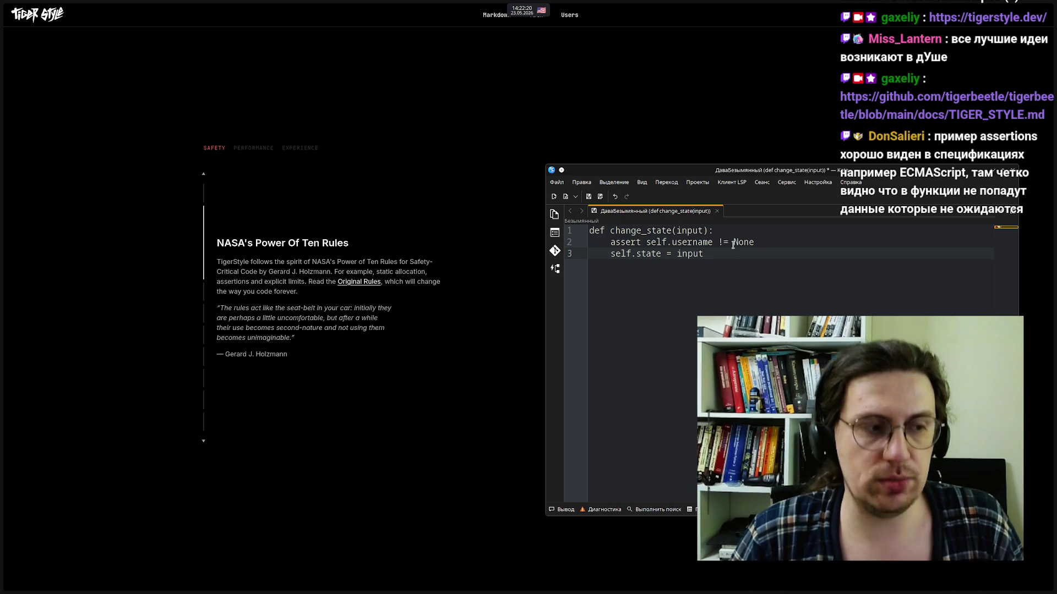
mouse_move(732, 254)
left_mouse_down()
mouse_move(661, 235)
mouse_move(581, 234)
left_mouse_up()
left_click(729, 256)
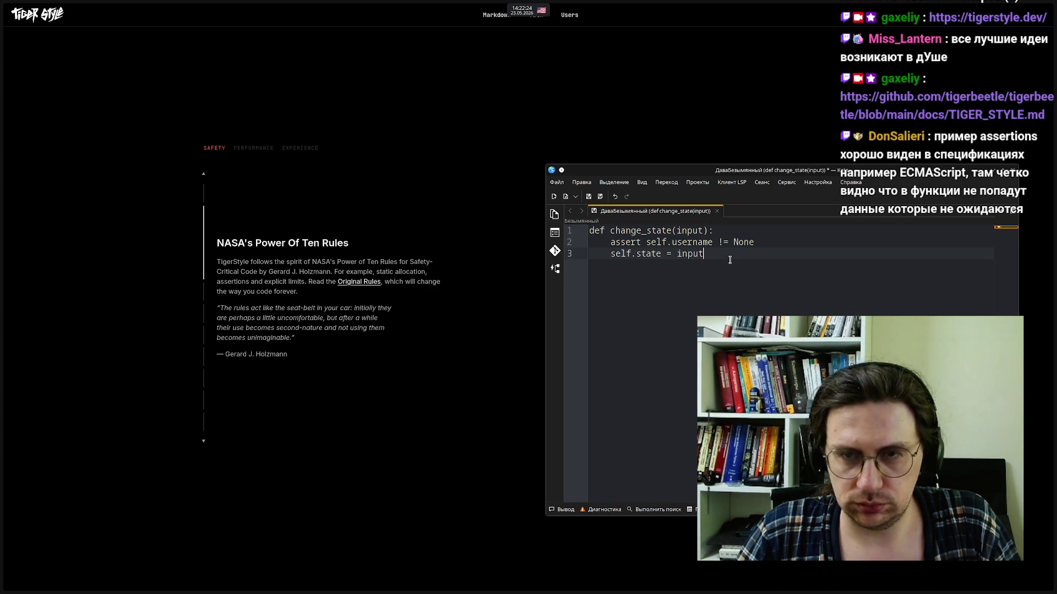
left_click_drag(761, 244, 612, 244)
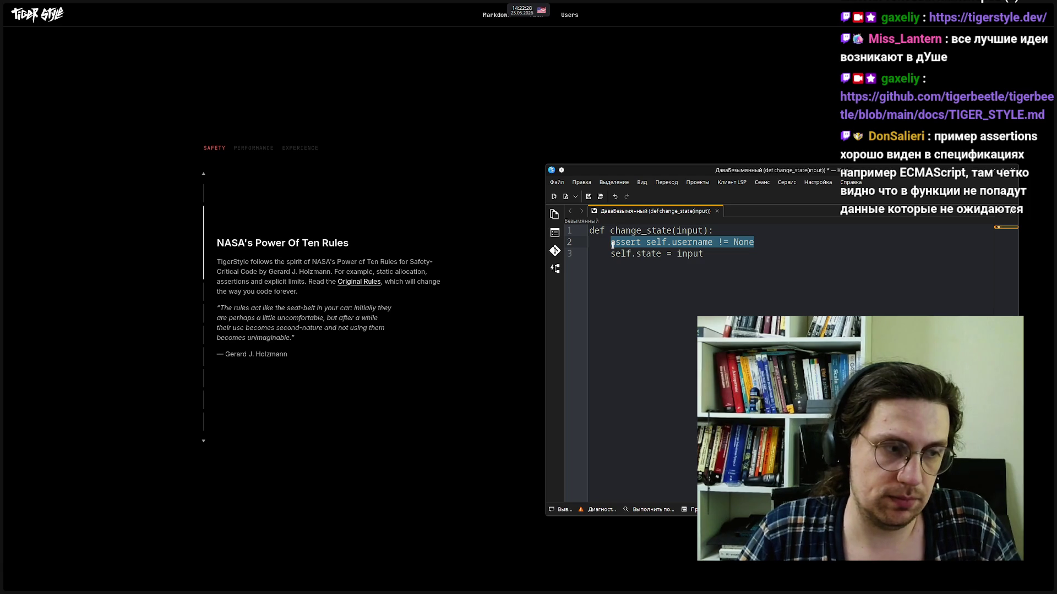
left_click(721, 256)
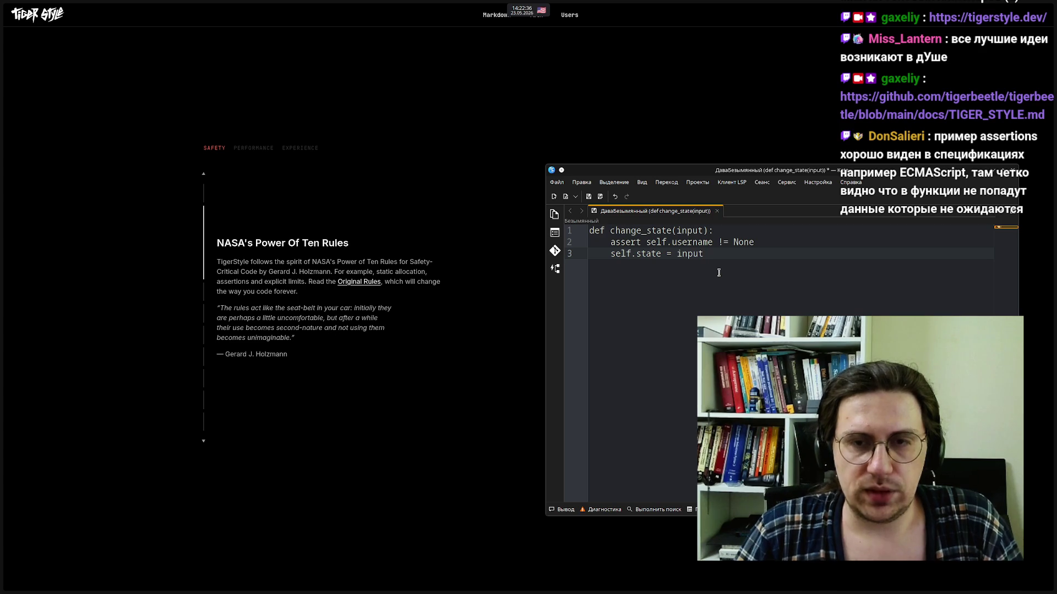
left_click(718, 230)
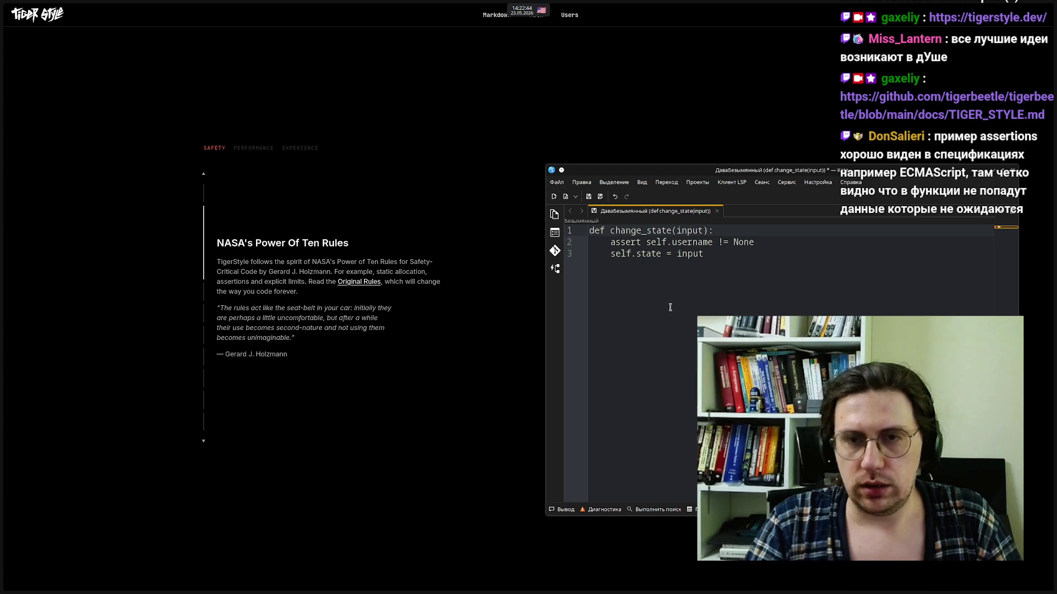
left_click(763, 239)
left_click_drag(763, 241, 608, 241)
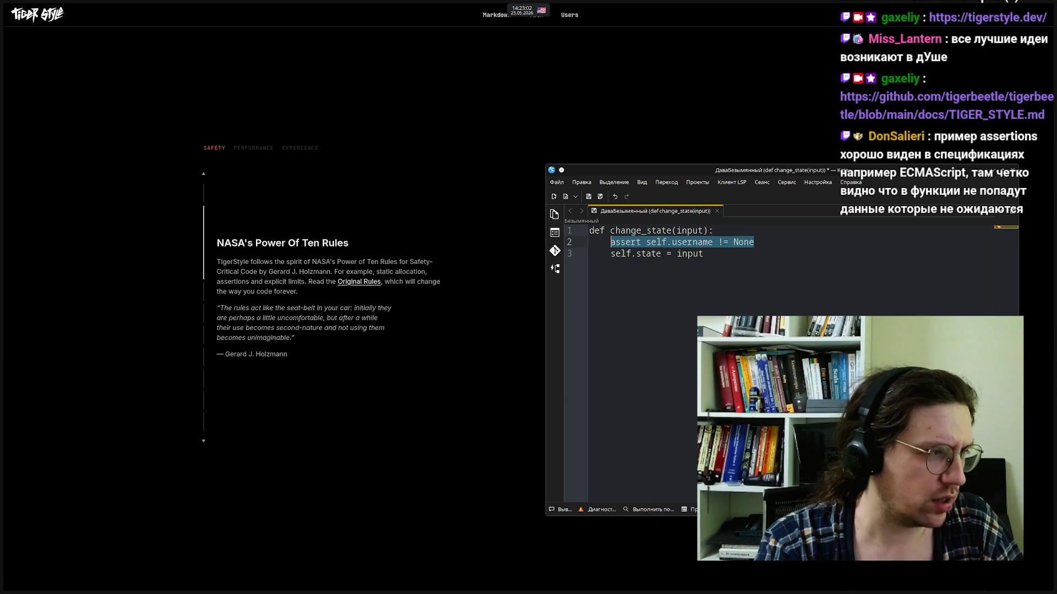
left_click(718, 229)
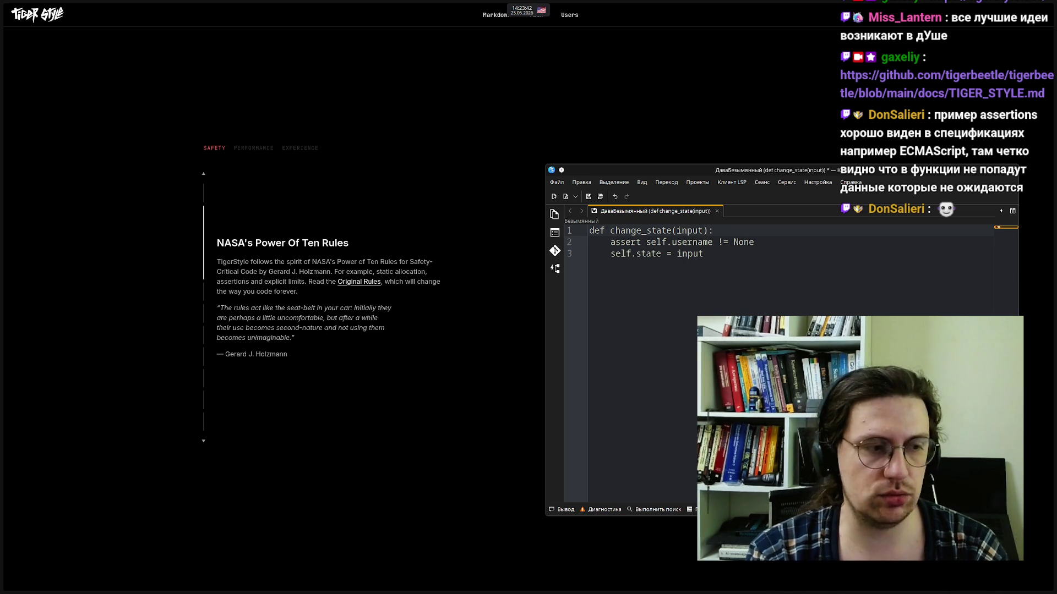
key("Return")
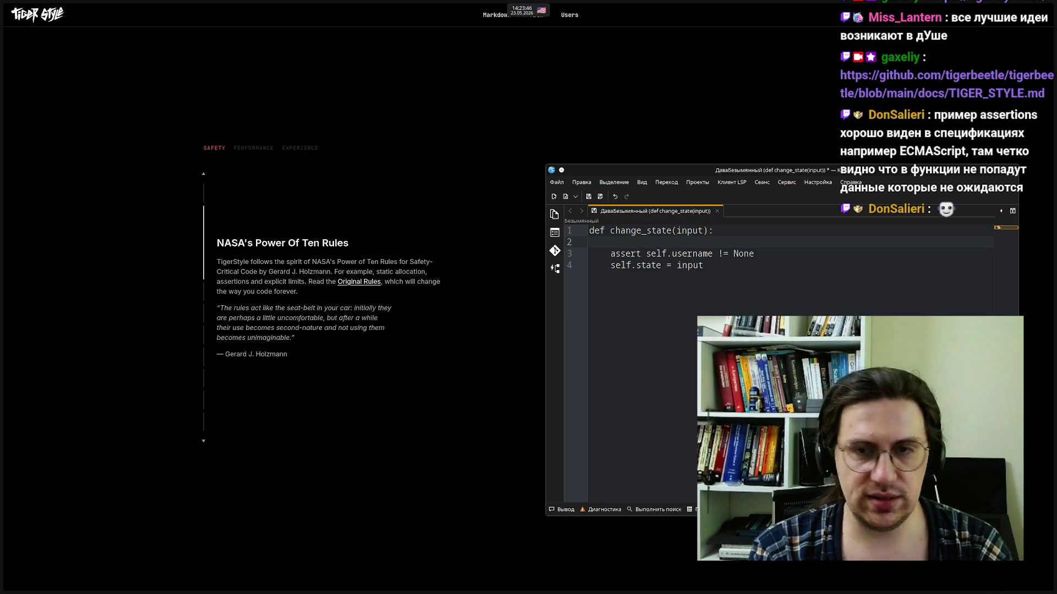
Add assert len(input) <= 100 # const as the first check and select the <= 100 limit
type("assert ")
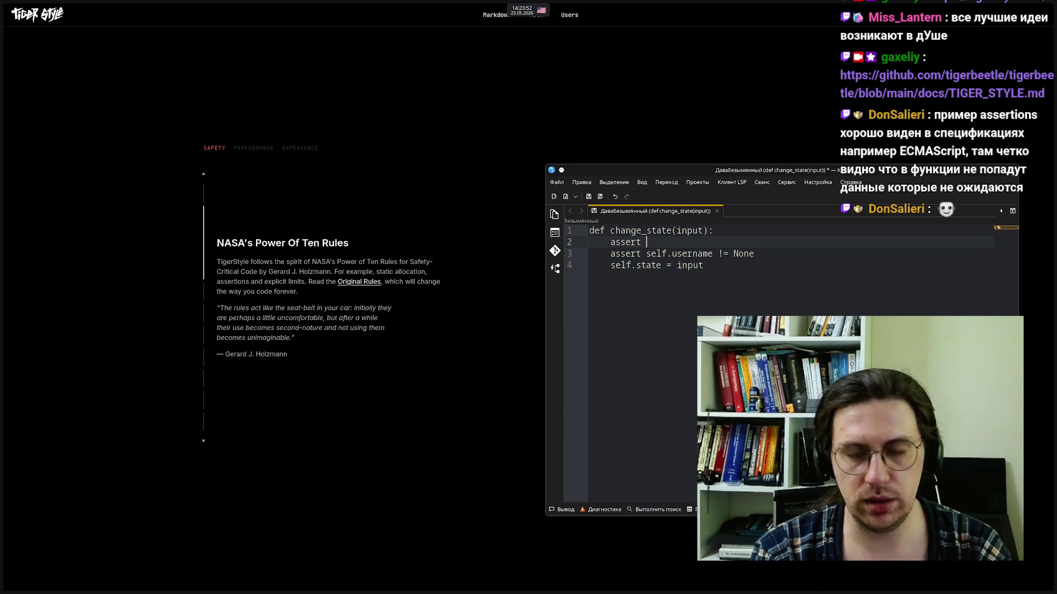
type("len")
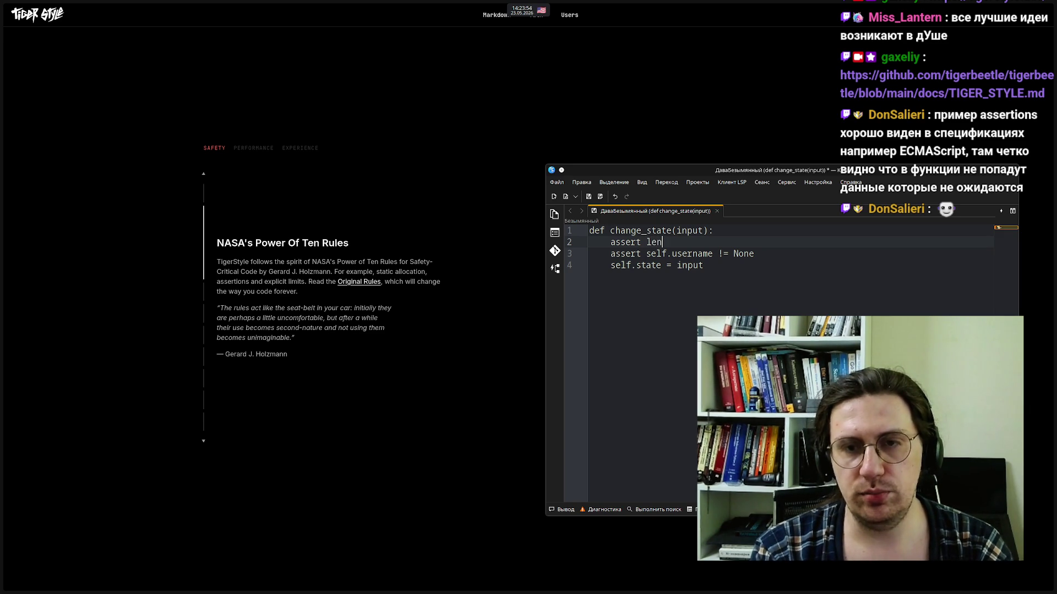
type("(inp")
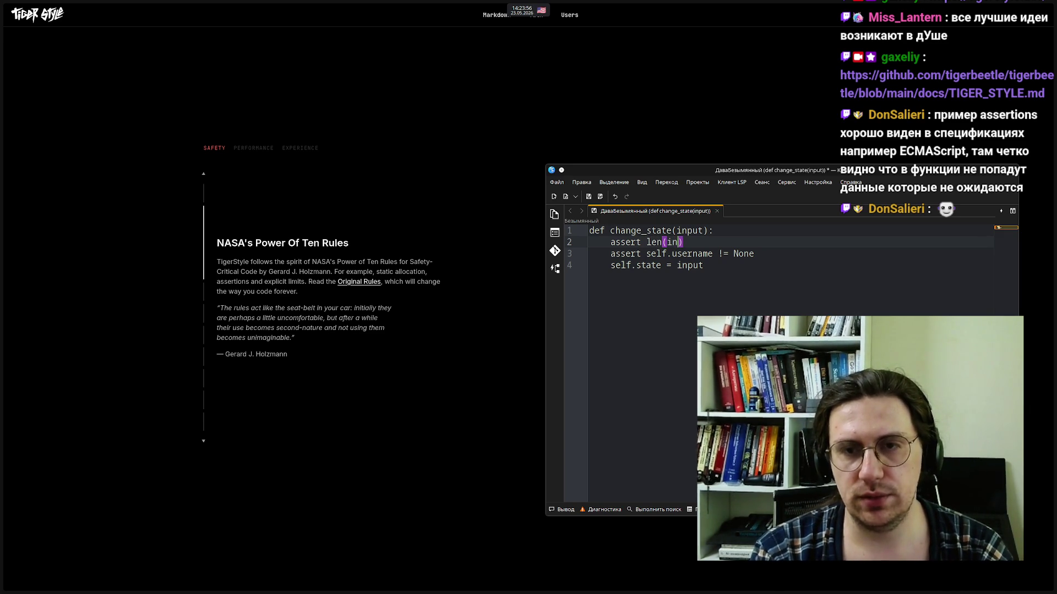
type("ut")
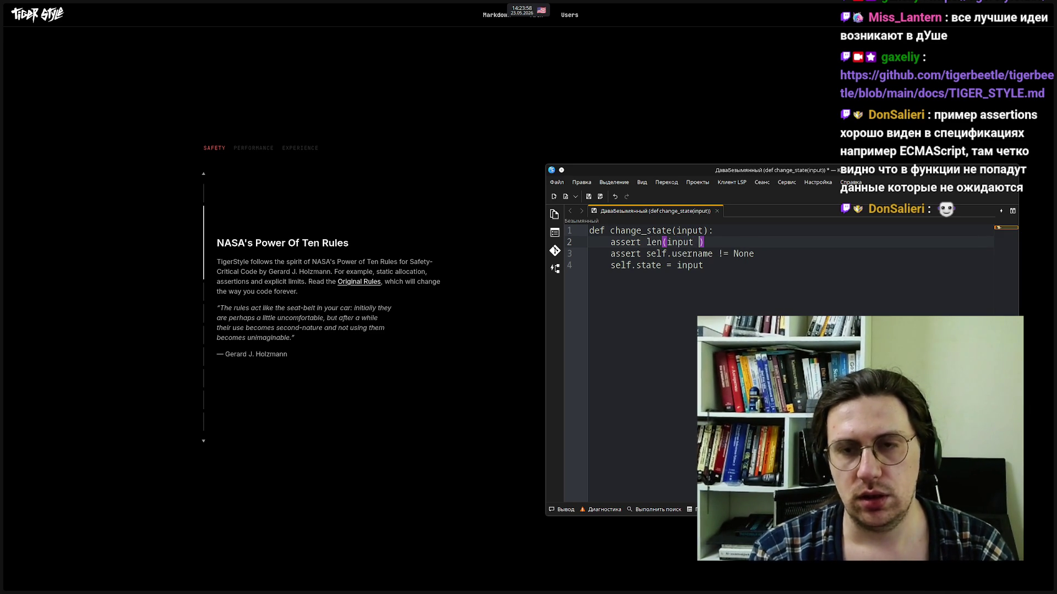
key("End")
type("<")
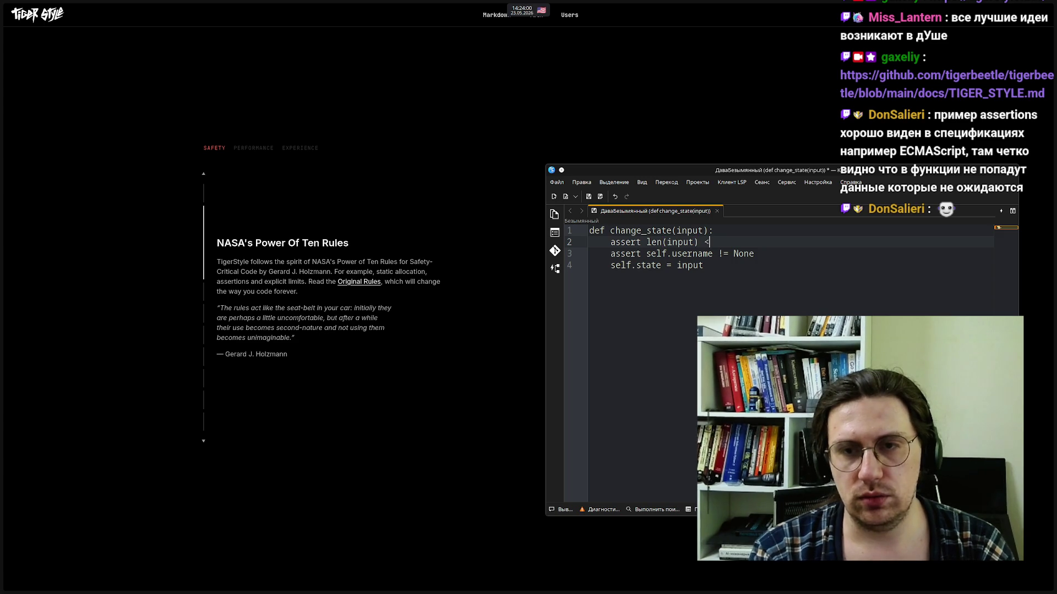
type("= 100")
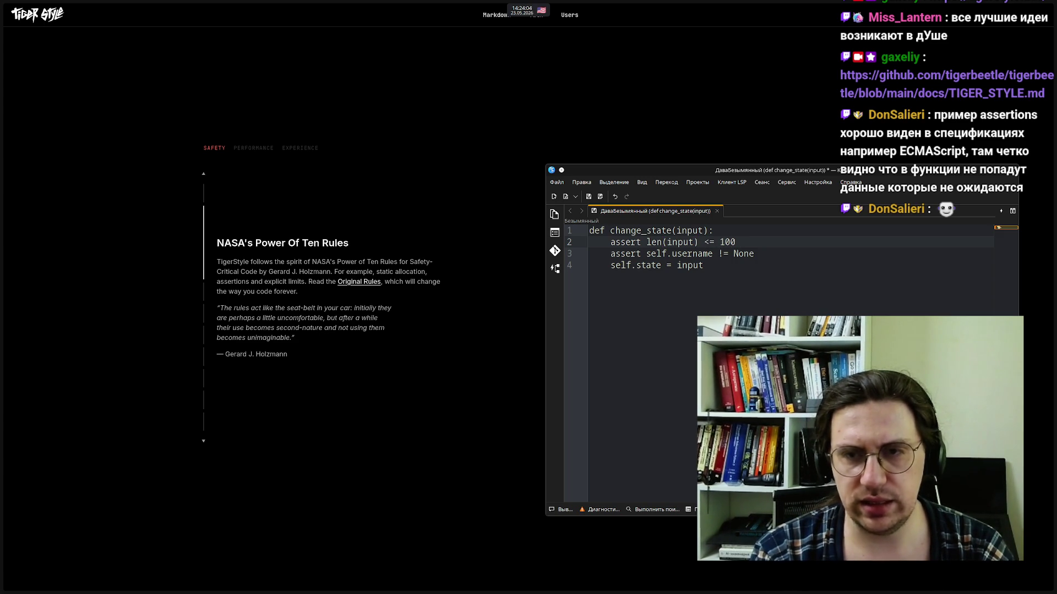
type("  # ")
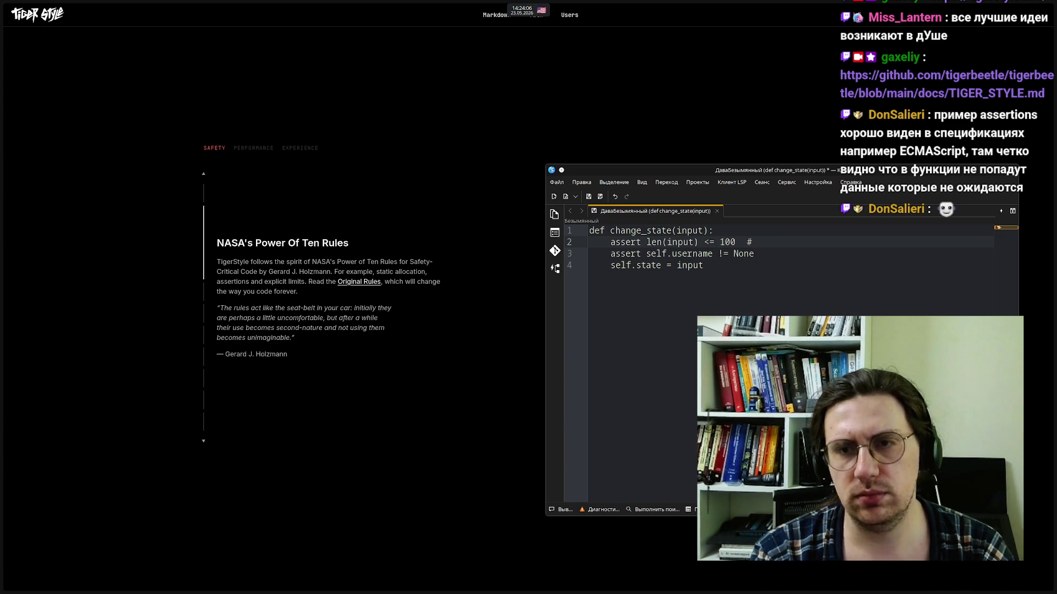
type("const")
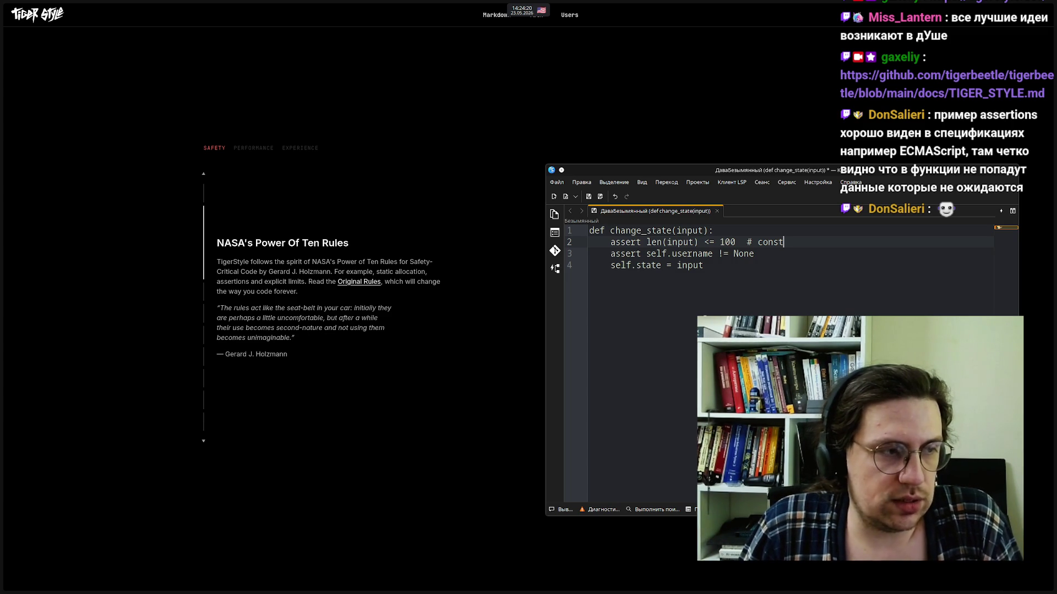
mouse_move(1, 324)
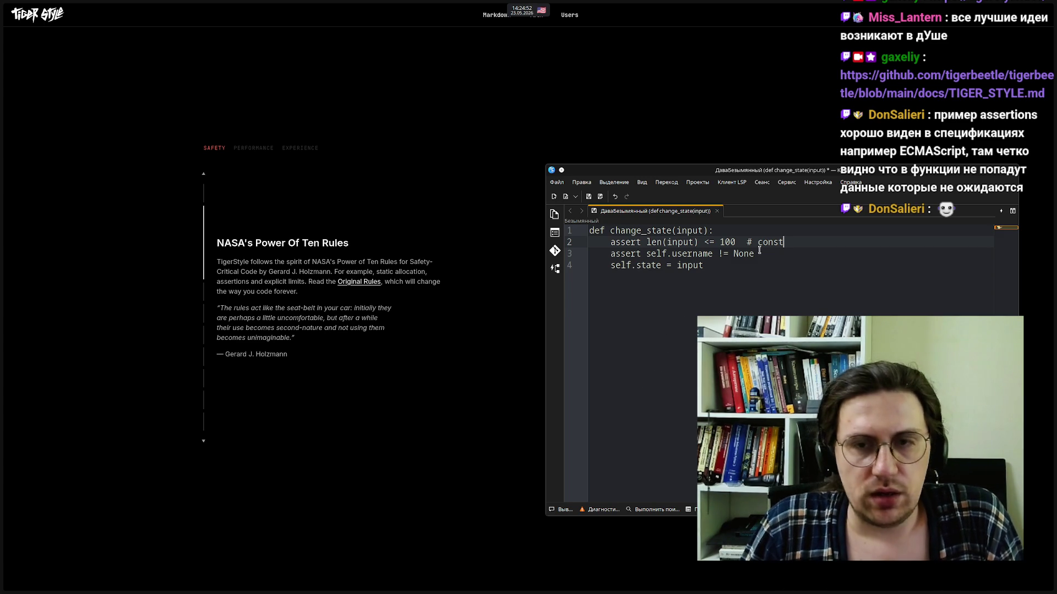
mouse_move(736, 243)
left_mouse_down()
mouse_move(630, 242)
mouse_move(611, 232)
mouse_move(611, 242)
left_mouse_up()
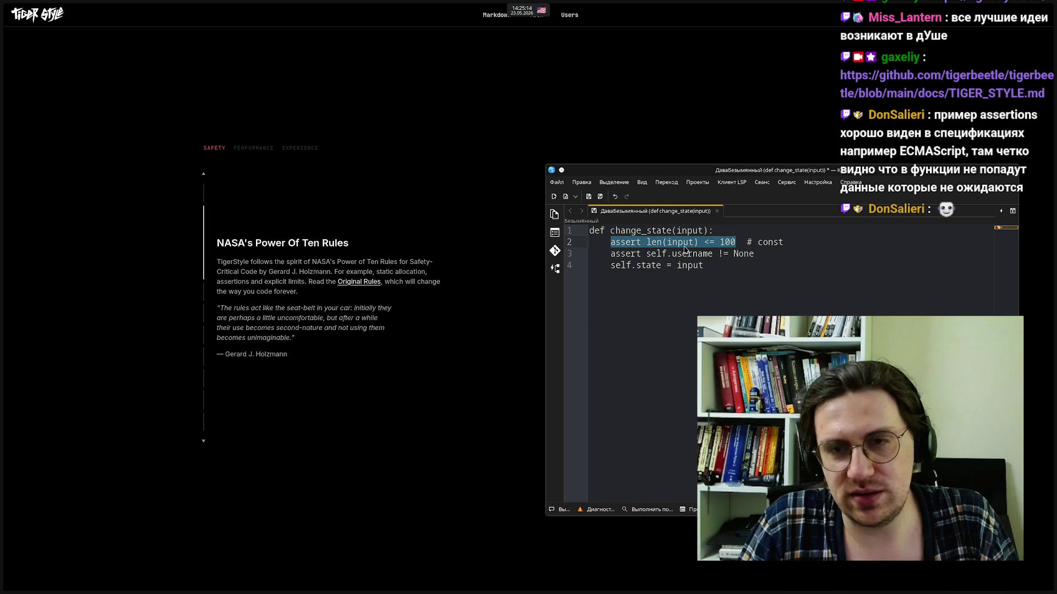
left_click(714, 266)
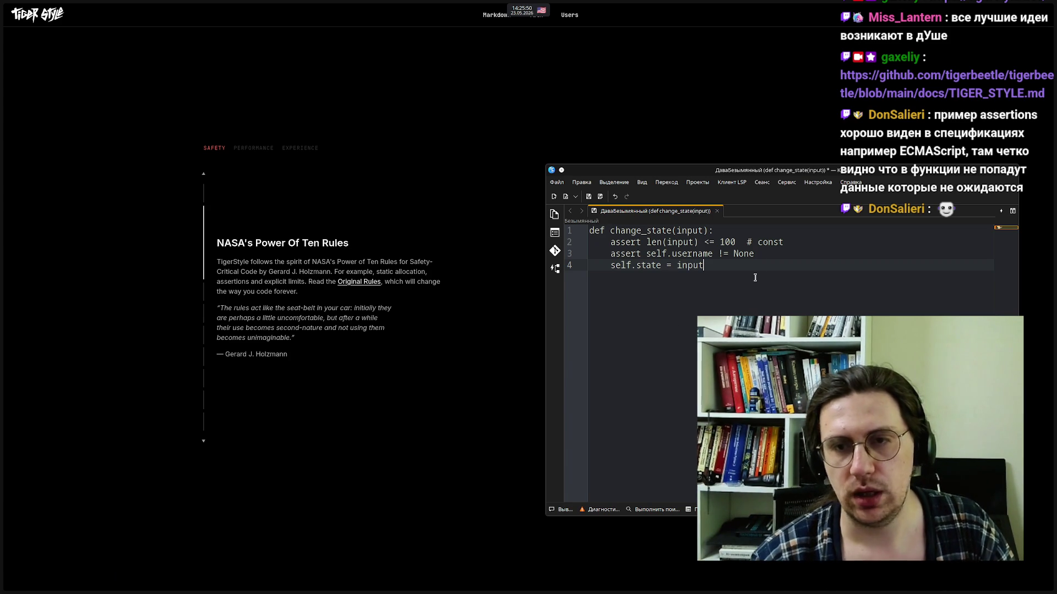
key("Return")
key("Return")
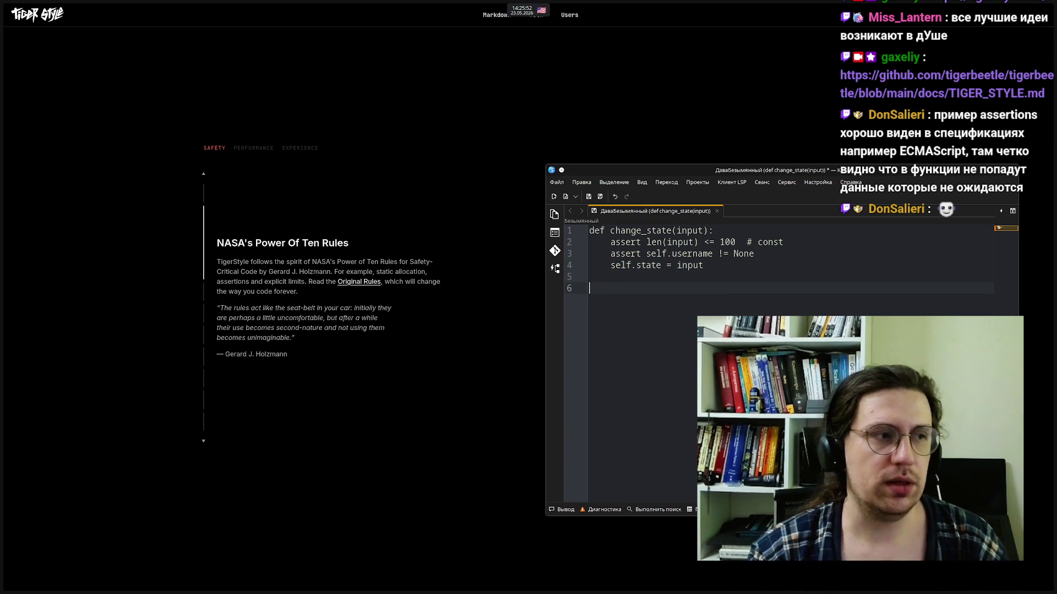
Write the header async def call_llm(prompt: str) -> str: and start its body
type("asy")
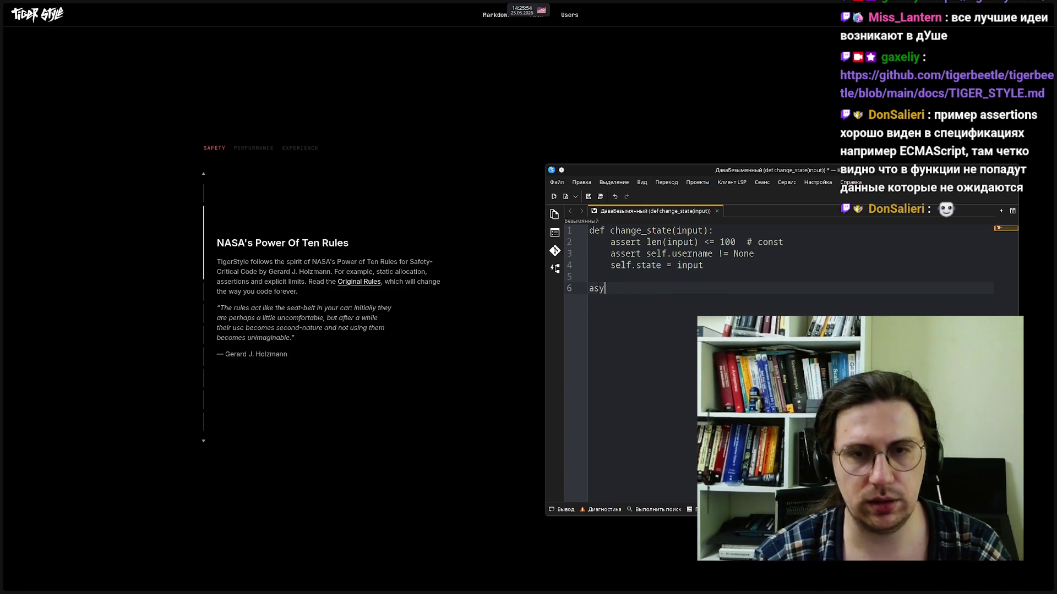
type("nc def ")
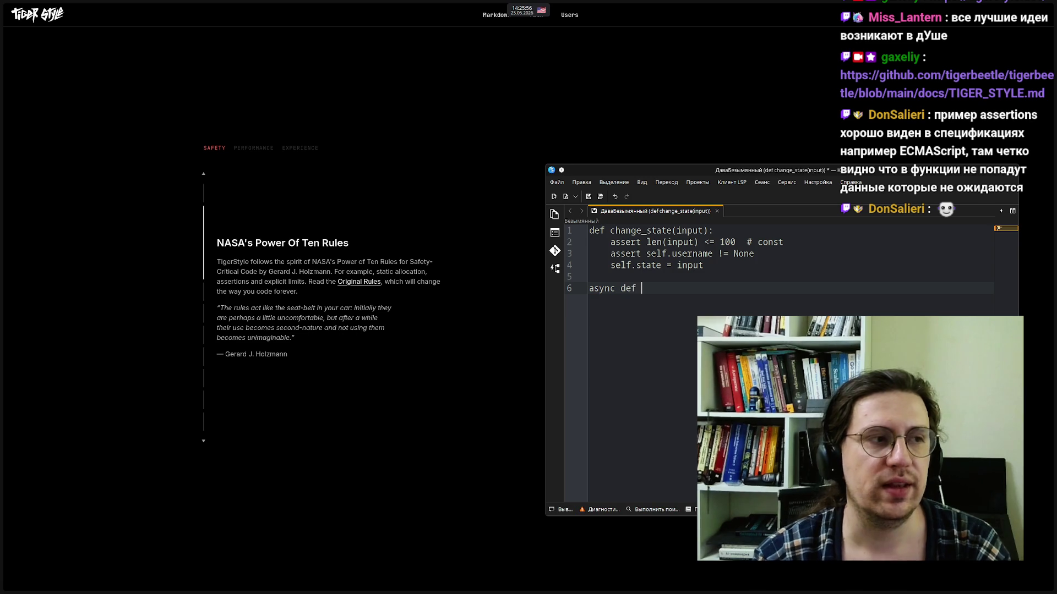
type("call")
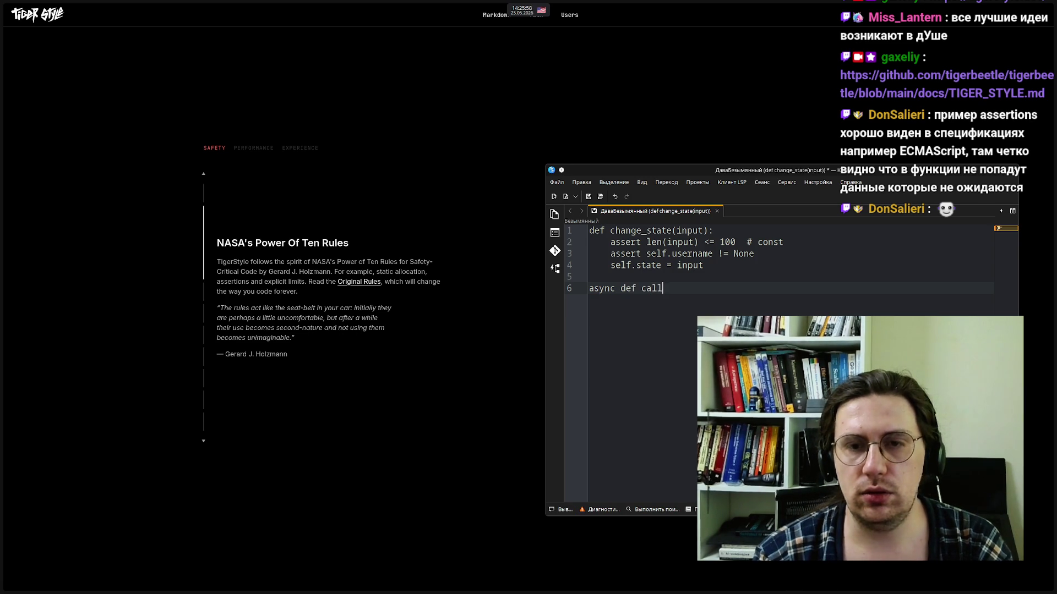
type("_llm(")
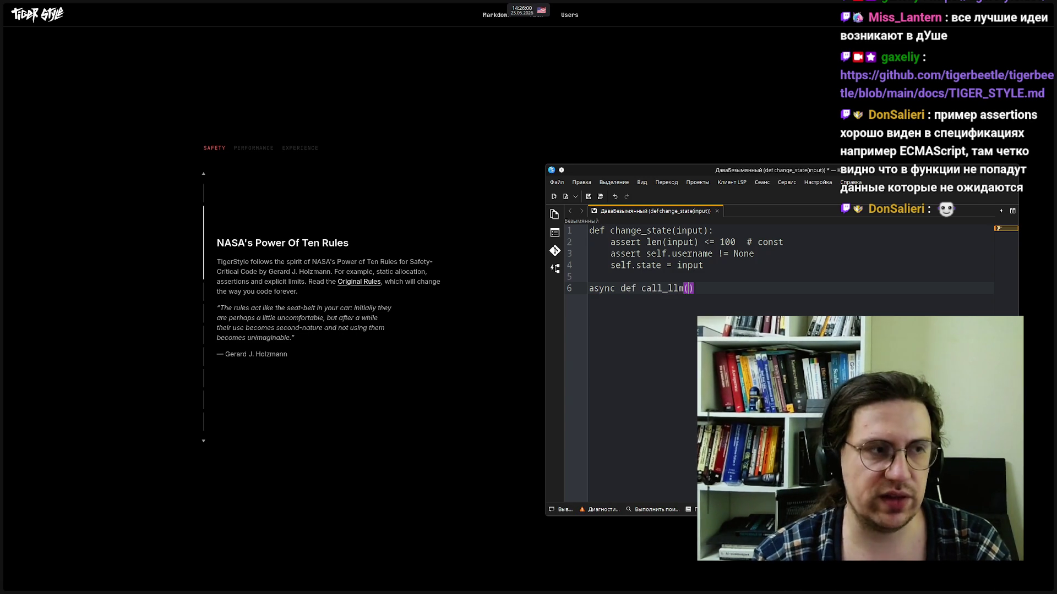
type("prompt")
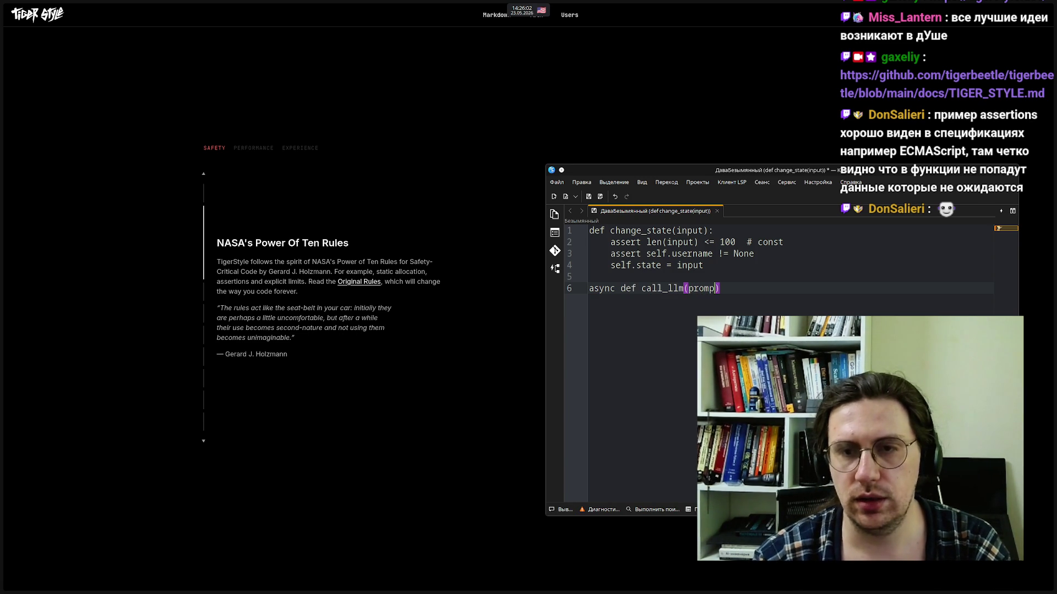
type(": str")
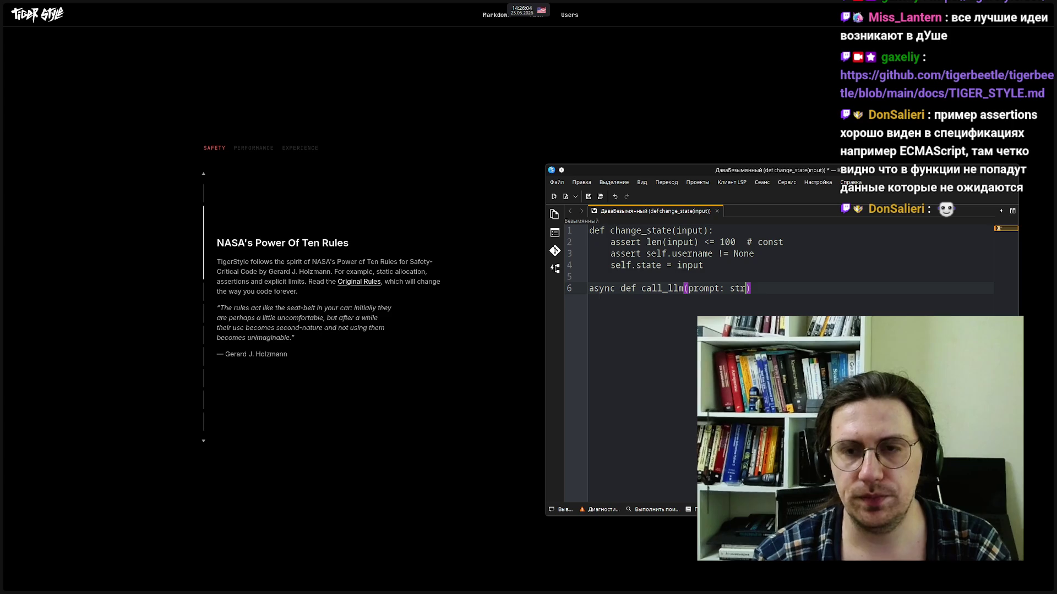
type("):")
key("BackSpace")
type("->")
type(" str")
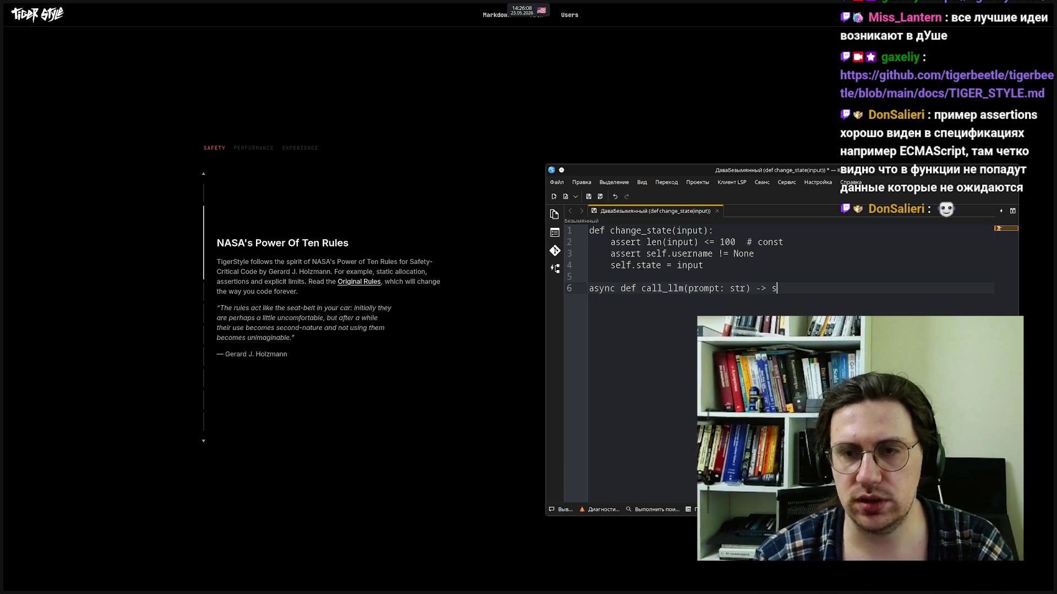
type(":")
key("Return")
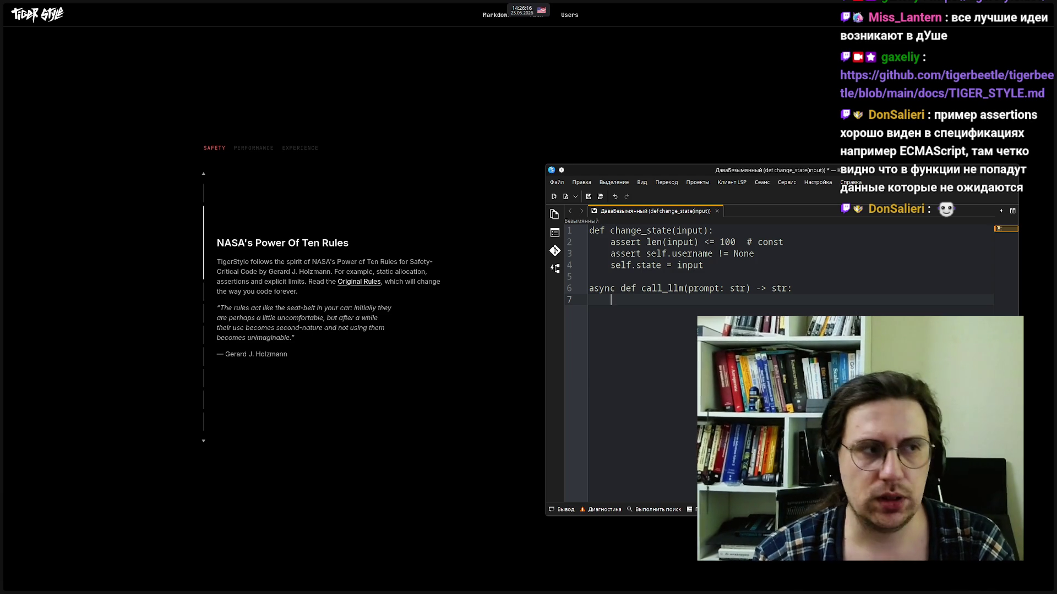
Add assert ..., response = await llama.generate(prompt), and return response to the body
type("assert ...")
key("Return")
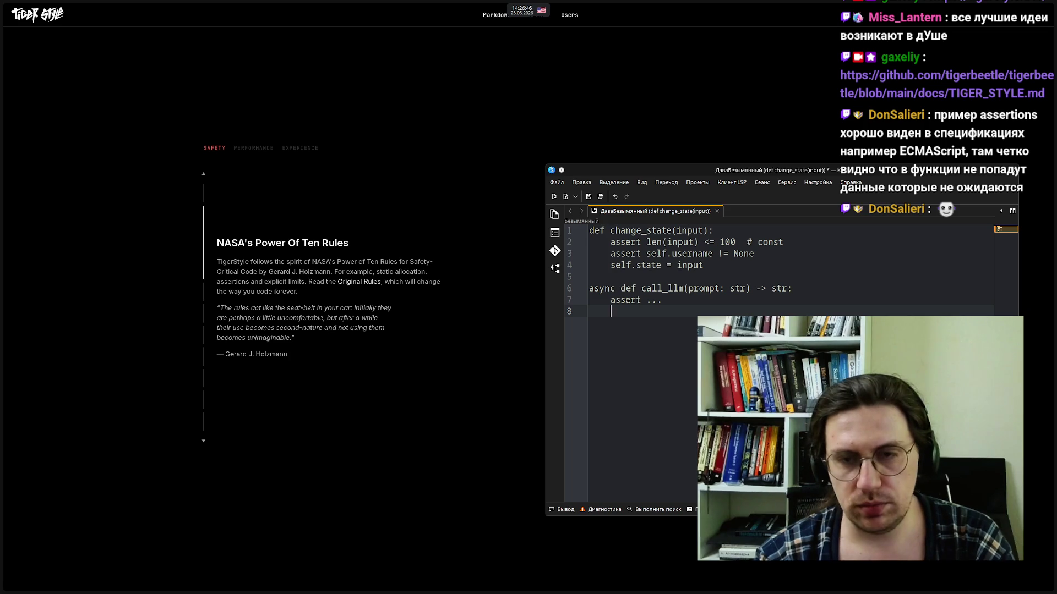
type("res")
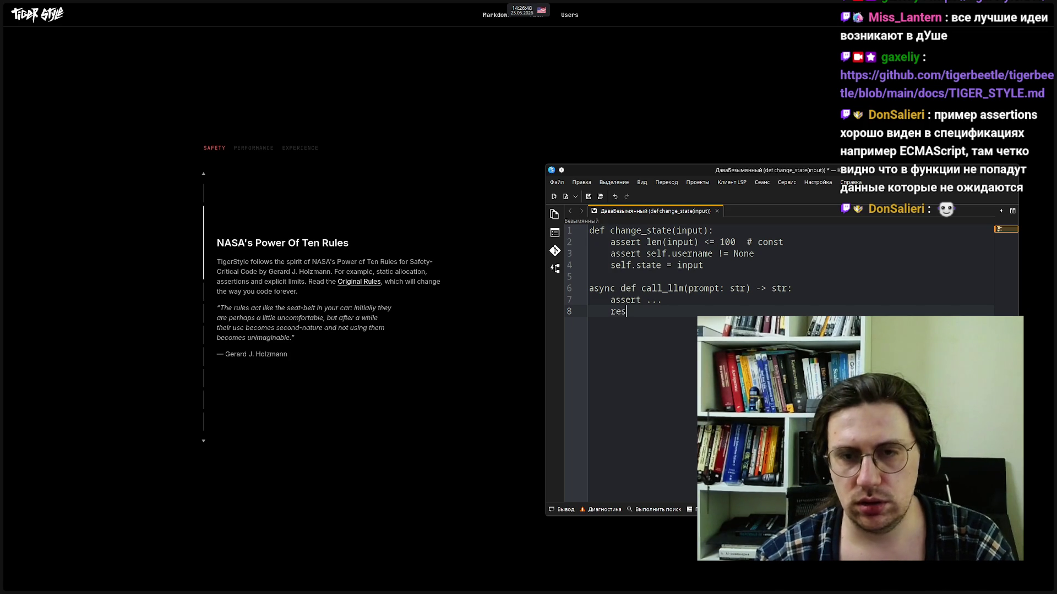
type("ponse = await llama.generate(prompt")
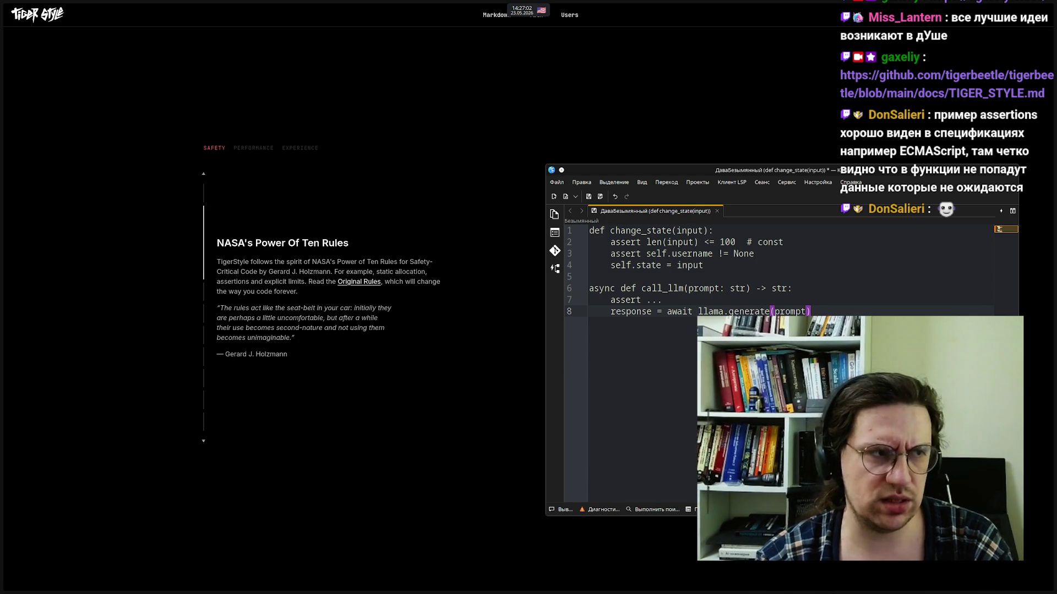
key("Return")
type("re")
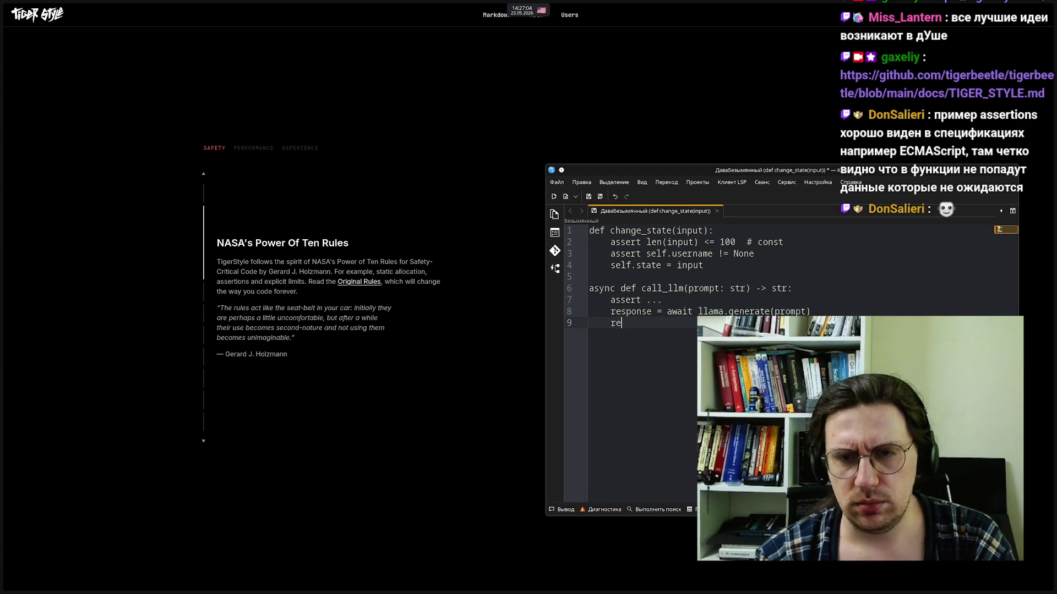
type("turn re")
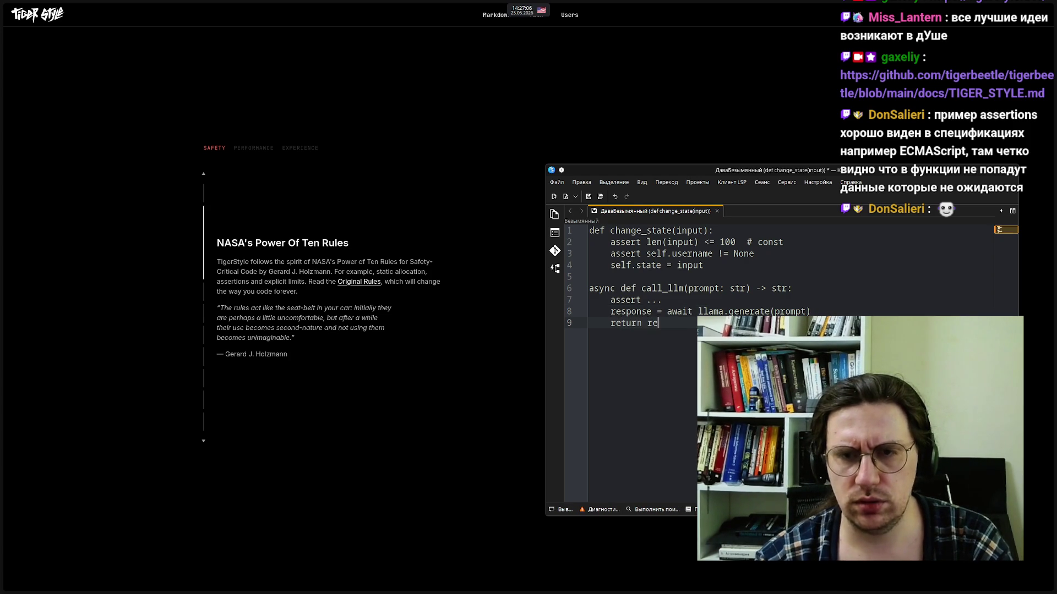
type("sponse")
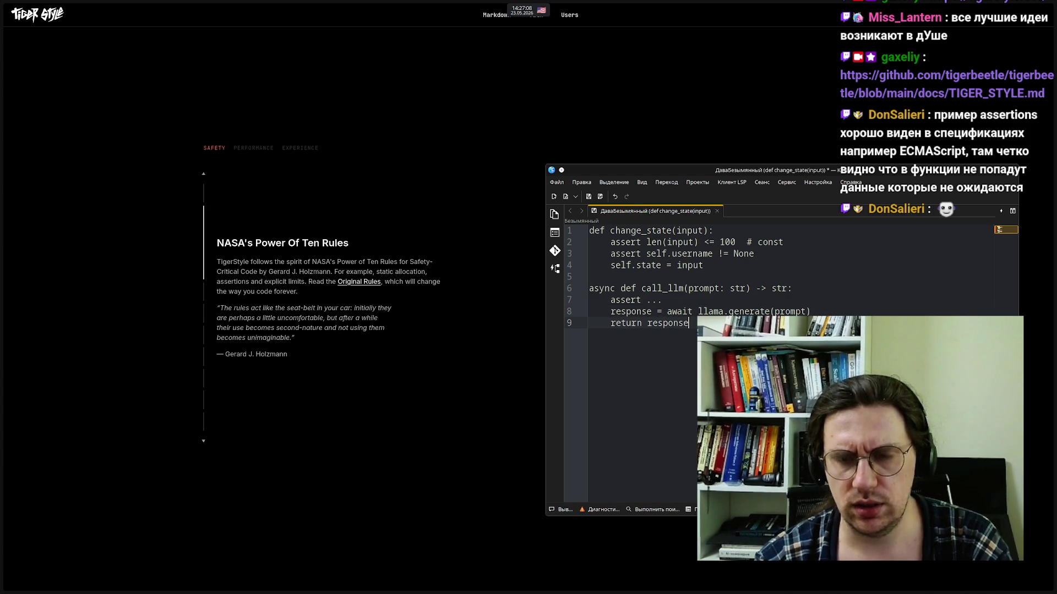
Insert a second assert ... before return response and add unindented blank lines after the function
left_click(692, 311)
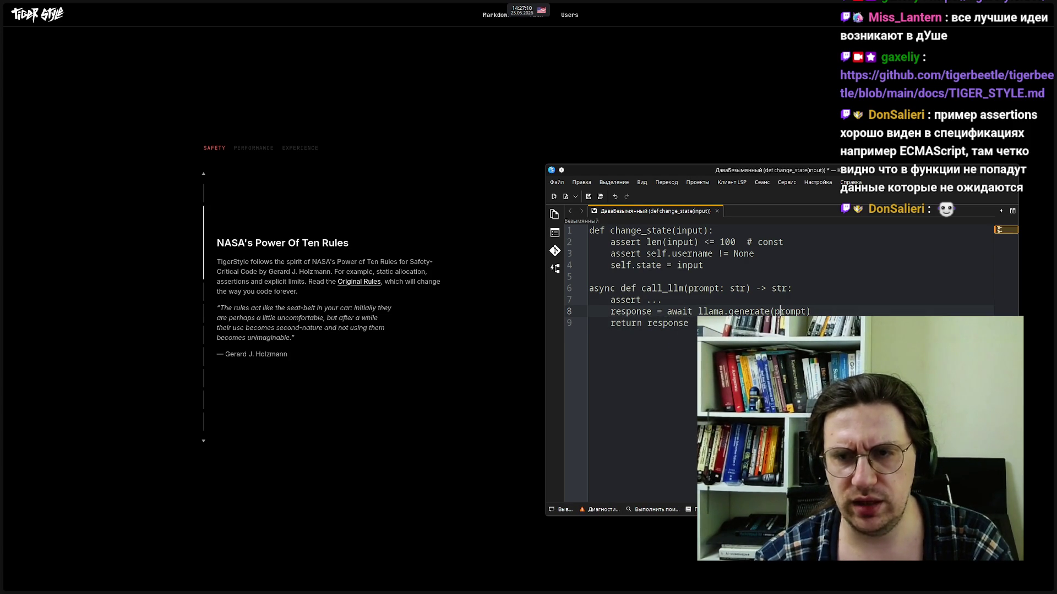
key("Return")
type("as")
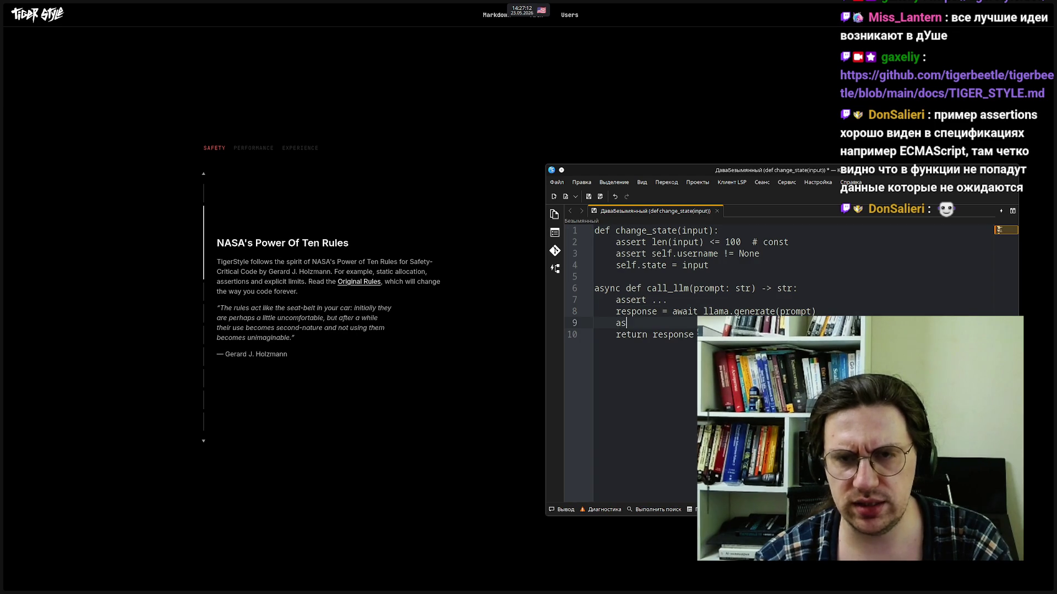
type("sert ...")
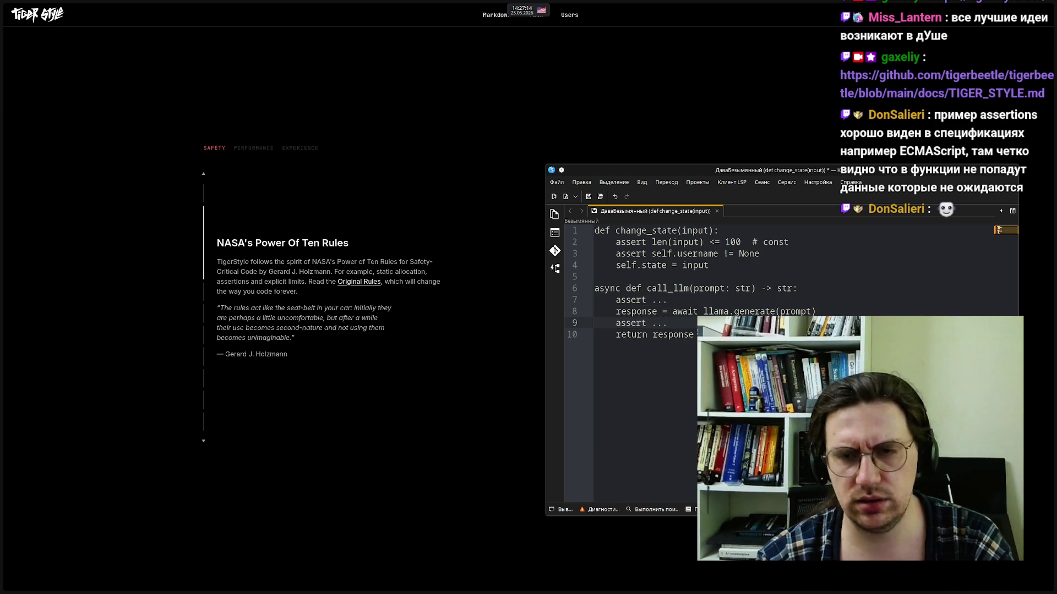
left_click(694, 334)
key("Return")
key("Return")
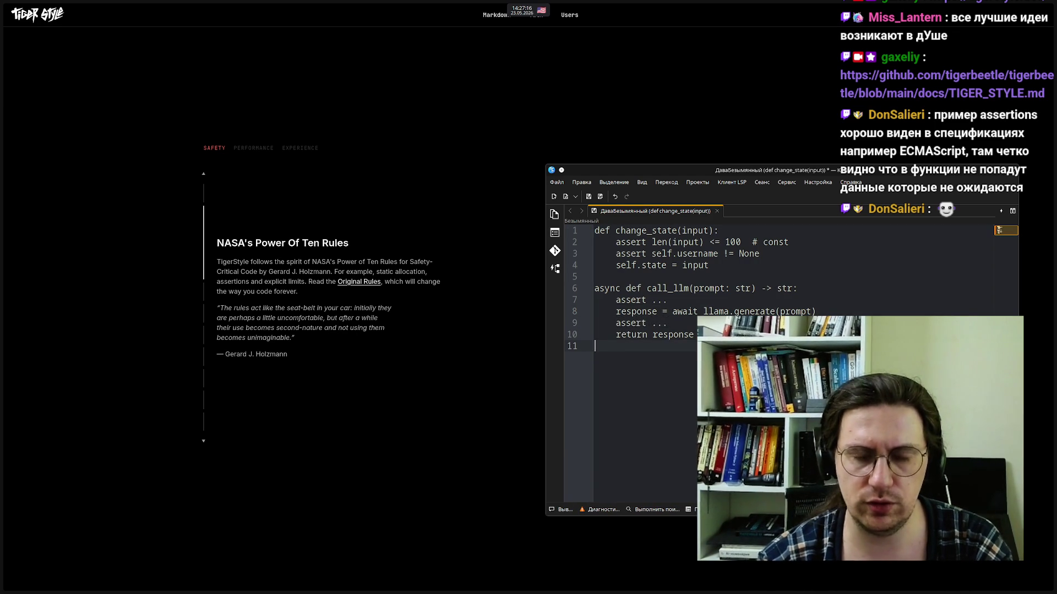
key("BackSpace")
key("BackSpace")
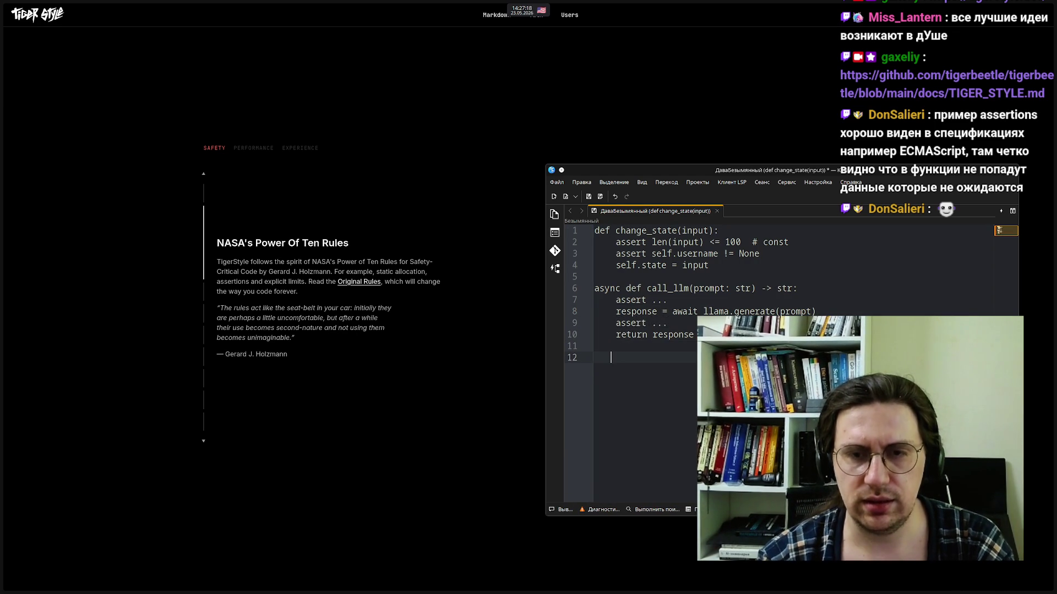
key("BackSpace")
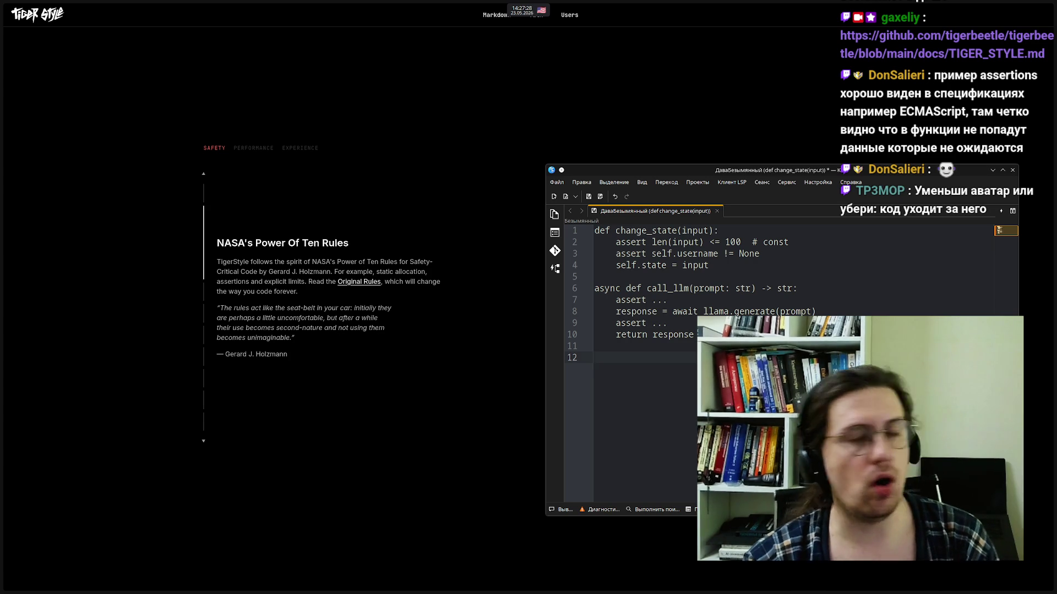
Move the Kate window to the upper left and place the caret at the end of the first assert line
mouse_move(641, 170)
left_mouse_down()
mouse_move(575, 34)
mouse_move(561, 43)
left_mouse_up()
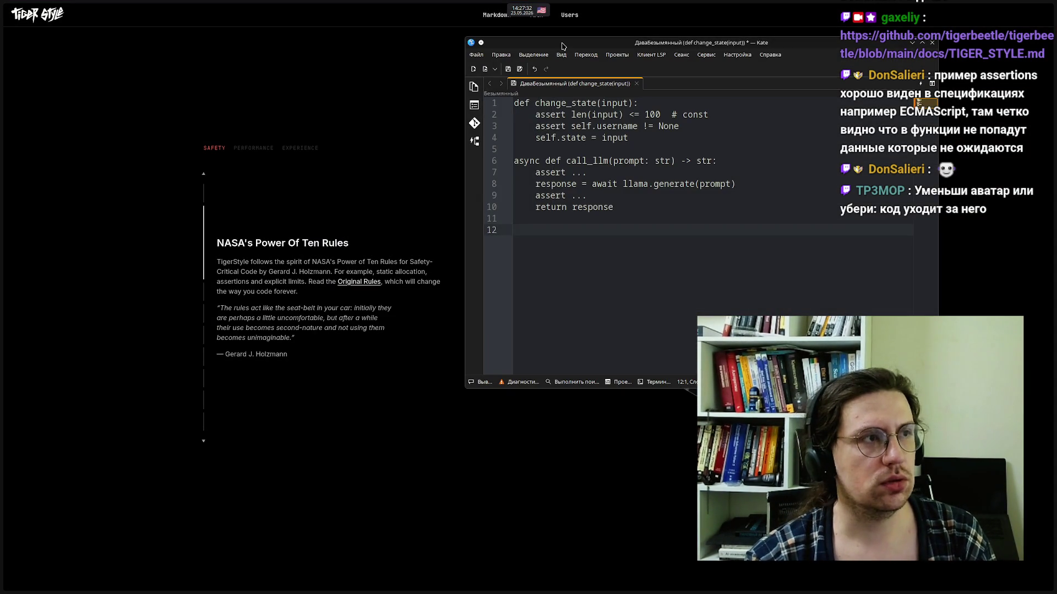
mouse_move(3, 83)
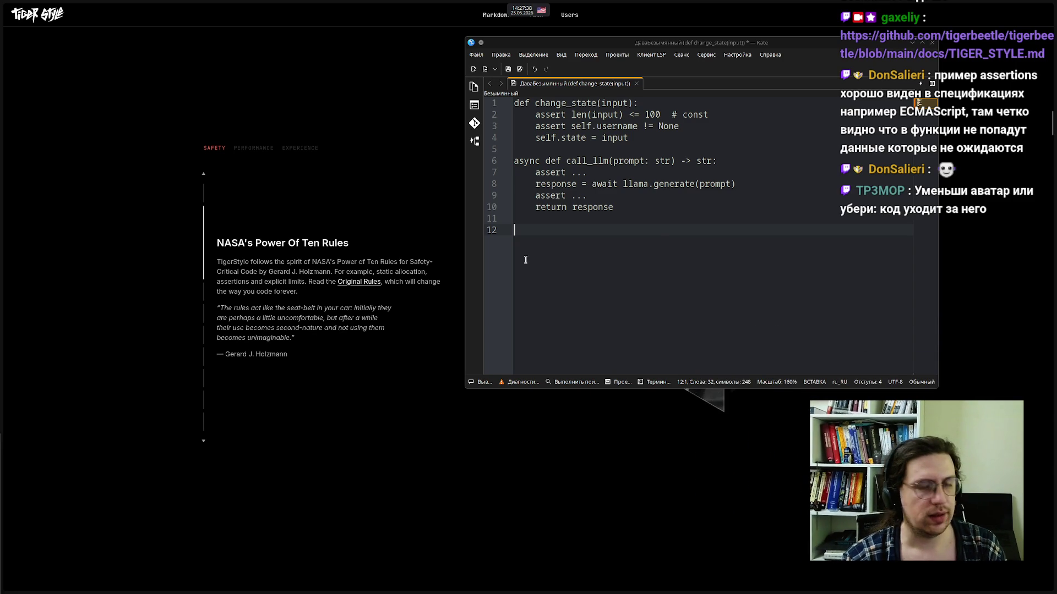
left_click(654, 230)
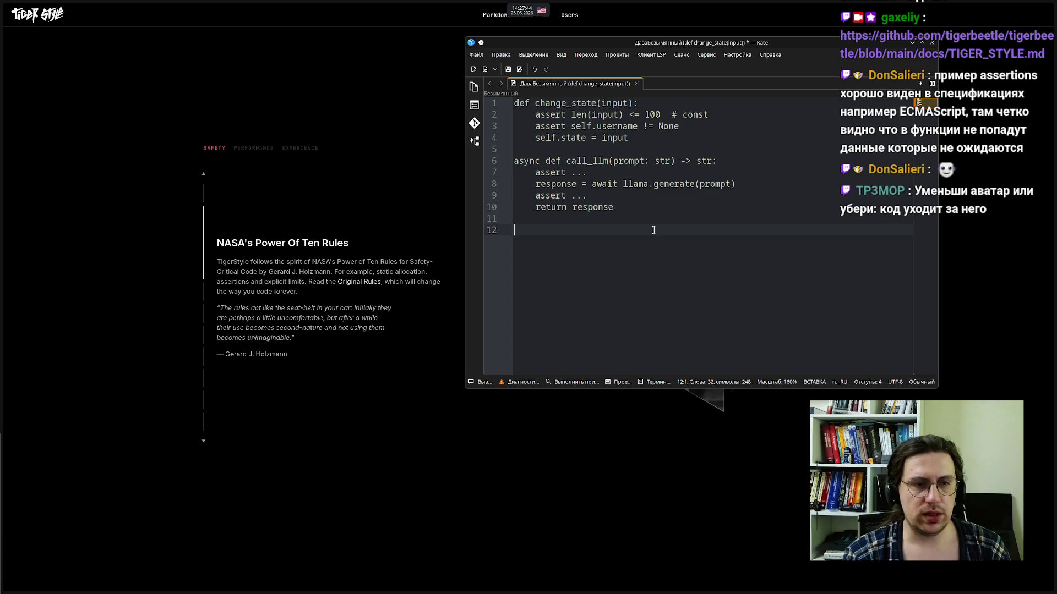
left_click(594, 173)
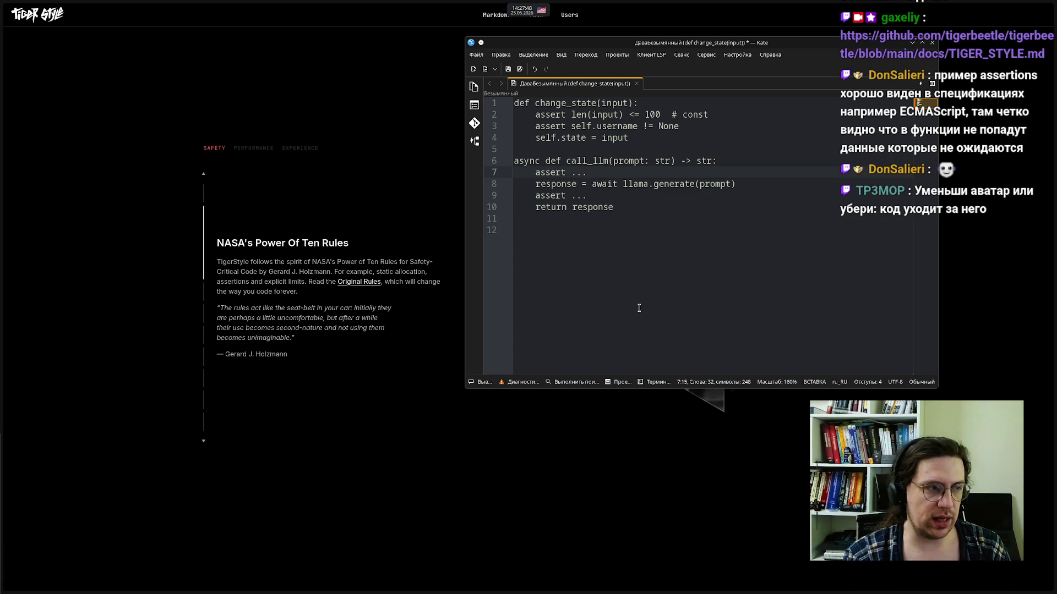
Add a try: line above the response assignment and indent the llama.generate await under it
key("Return")
type("tr")
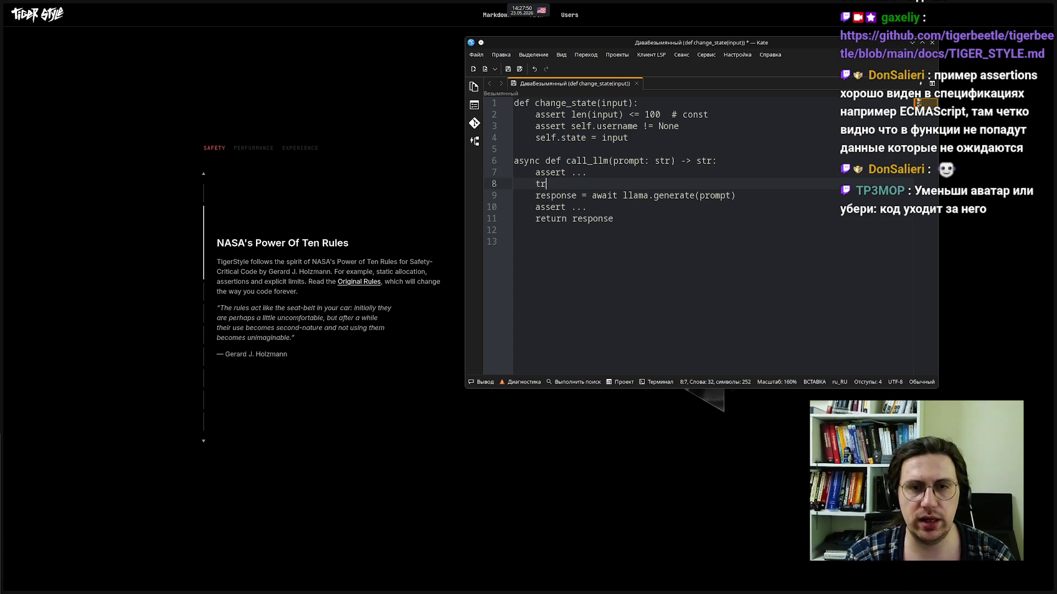
type("y:")
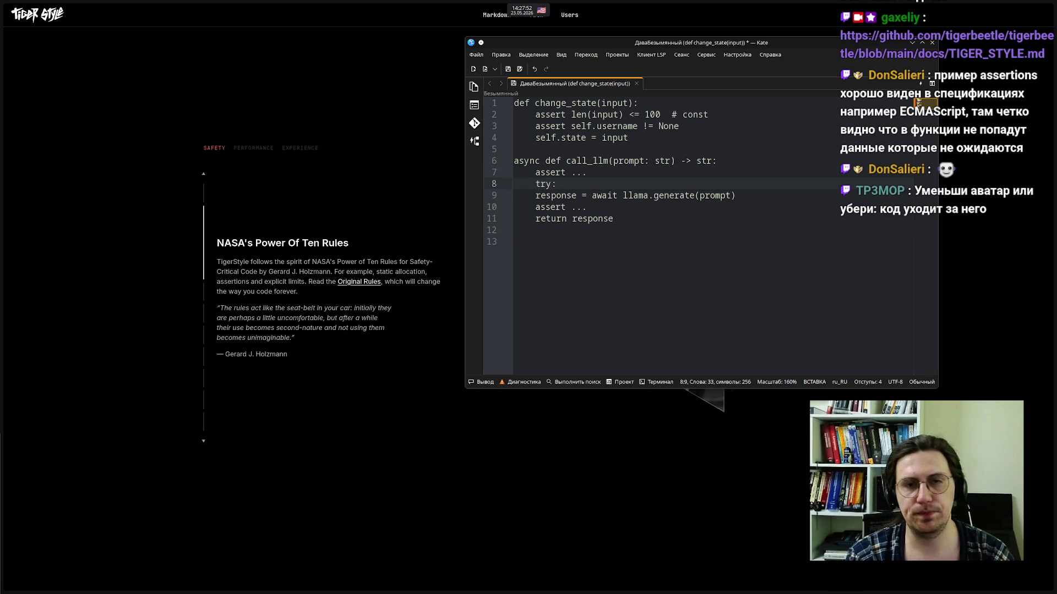
left_click(537, 196)
key("Tab")
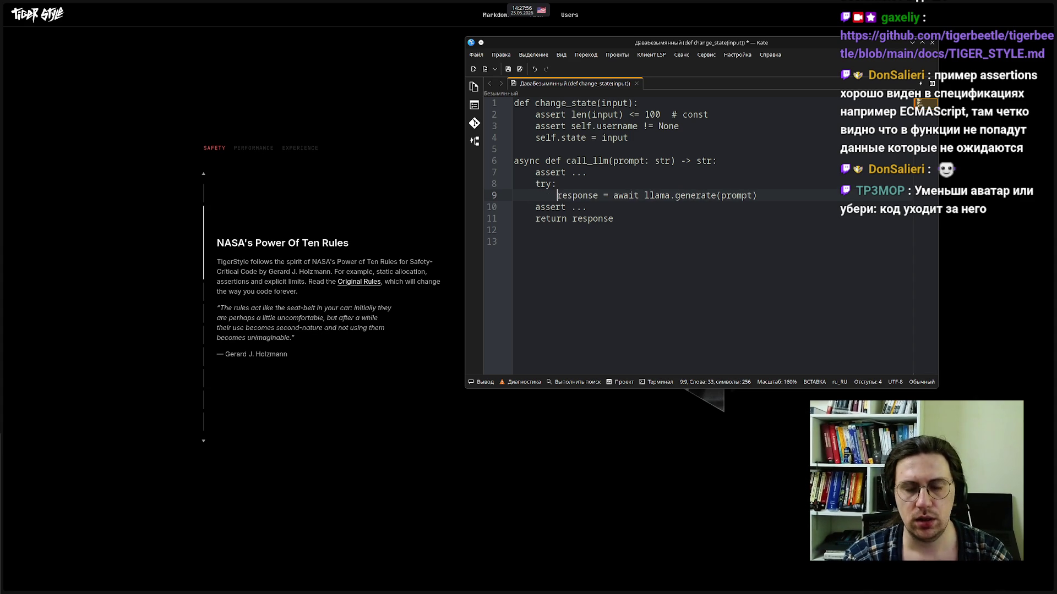
Add an except asyncio.TimeoutError: clause with an indented ... placeholder body
left_click(759, 195)
key("Return")
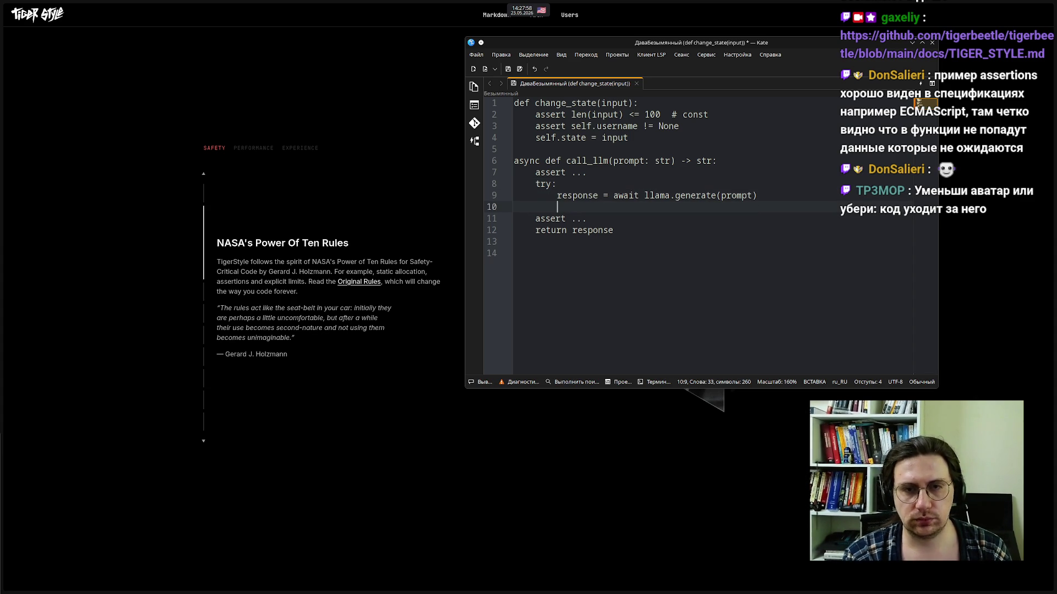
type("except")
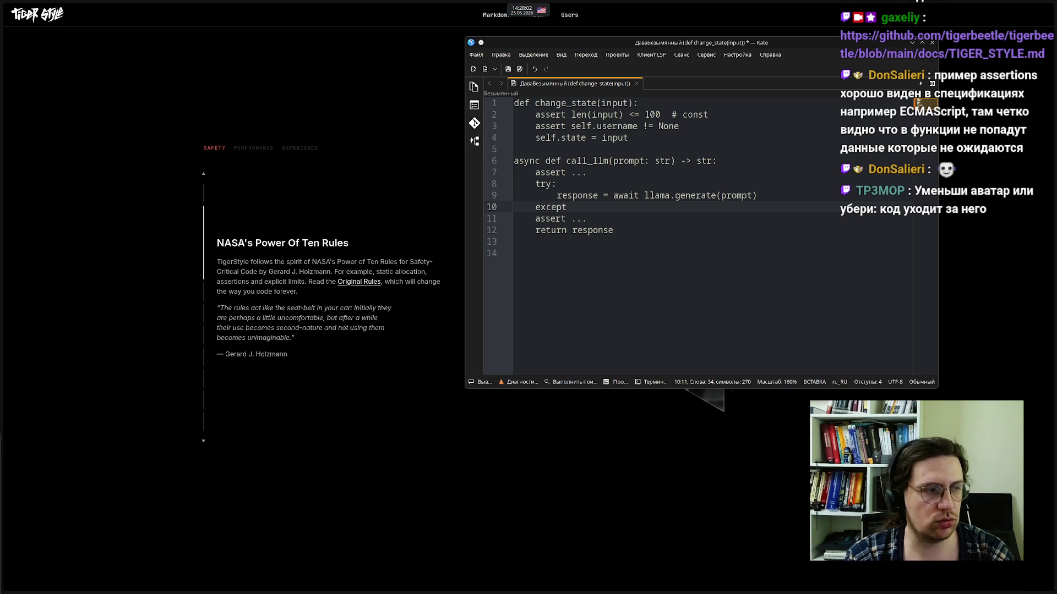
type(" asyncio.")
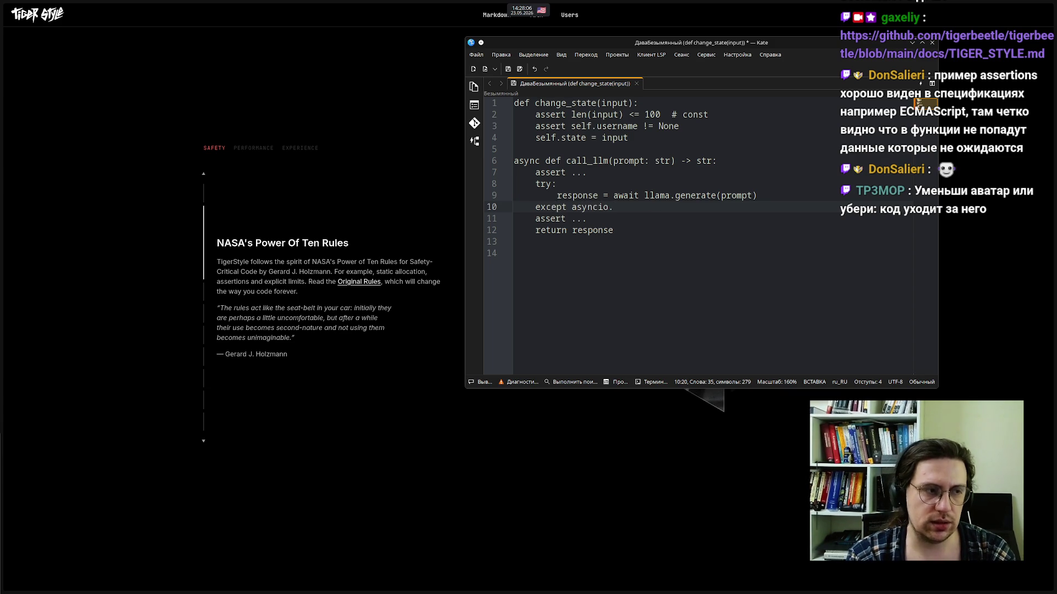
type("Tim")
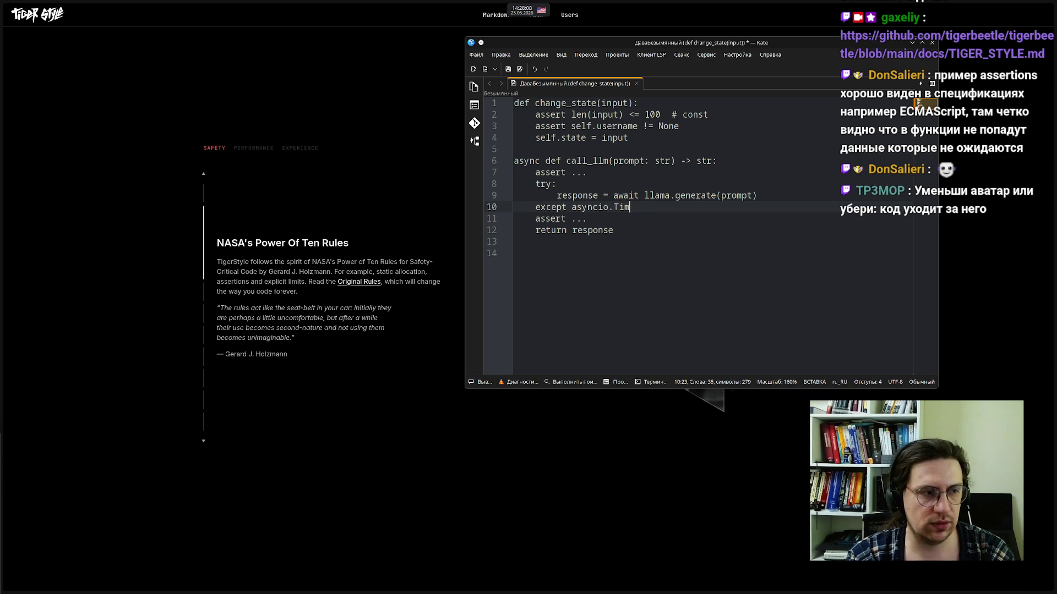
type("eoutErr")
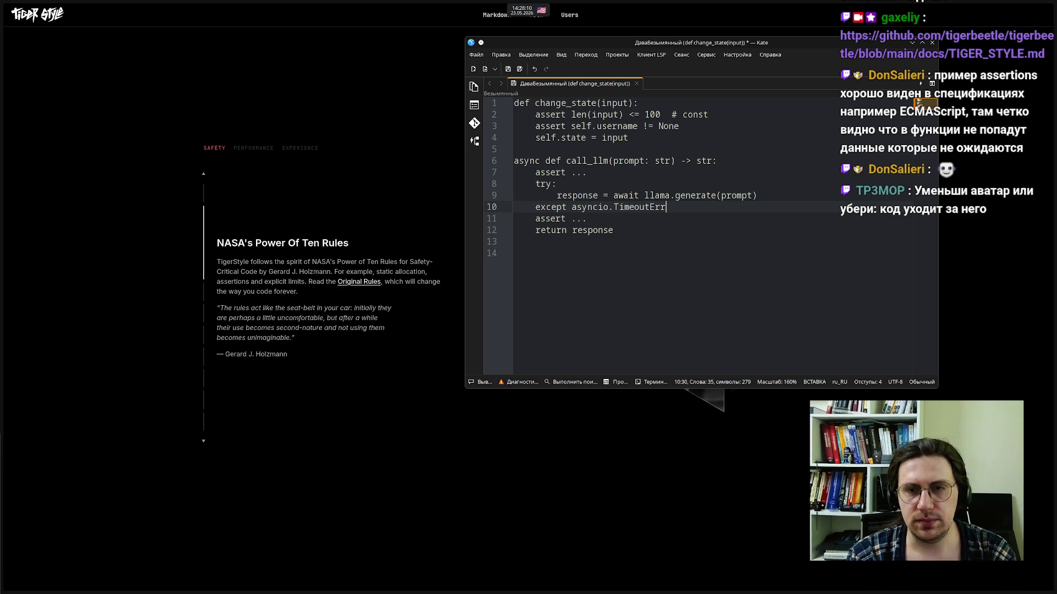
type("or:")
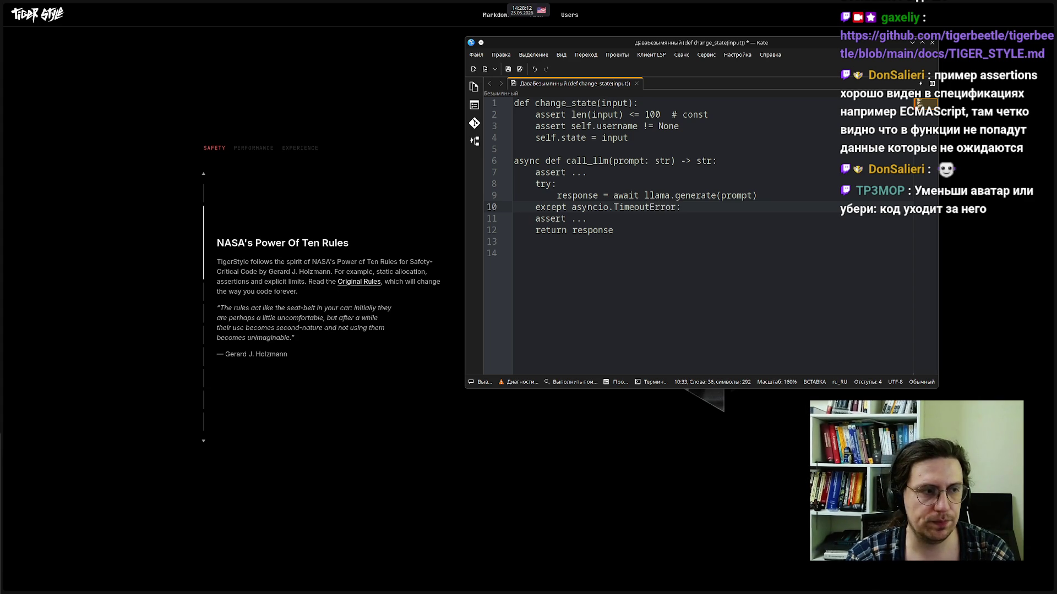
key("Return")
key("Tab")
type("...")
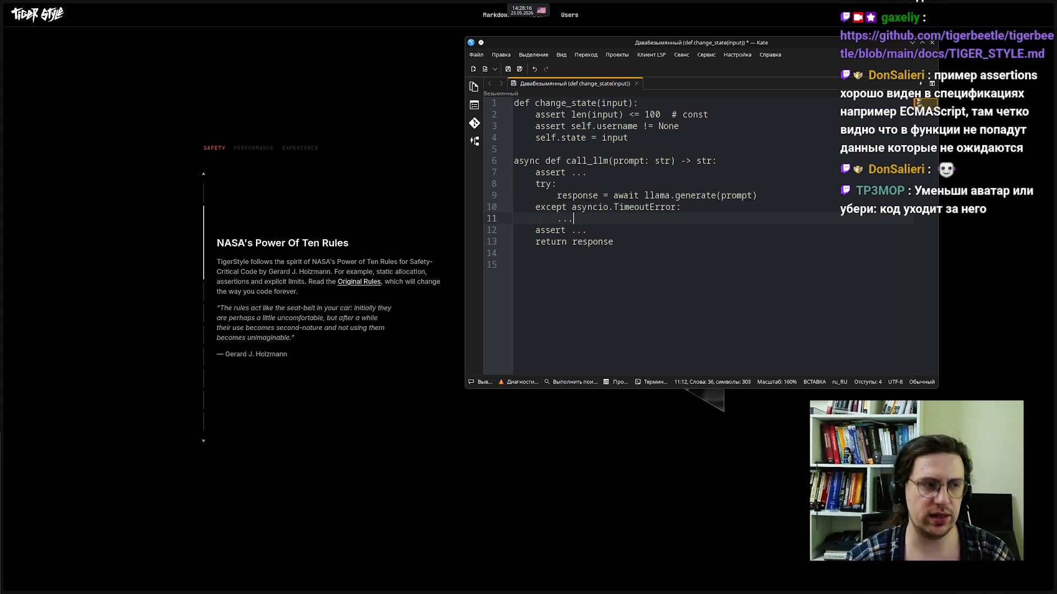
left_click(752, 195)
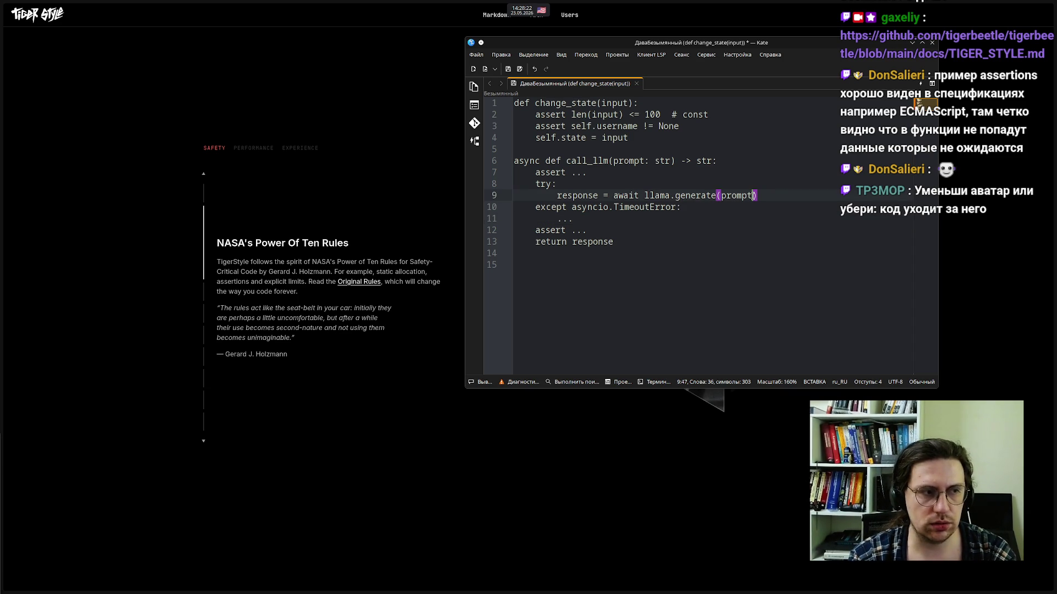
Wrap the call so it reads asyncio.wait_for(llama.generate(prompt), timeout=10.0)
left_click(691, 196)
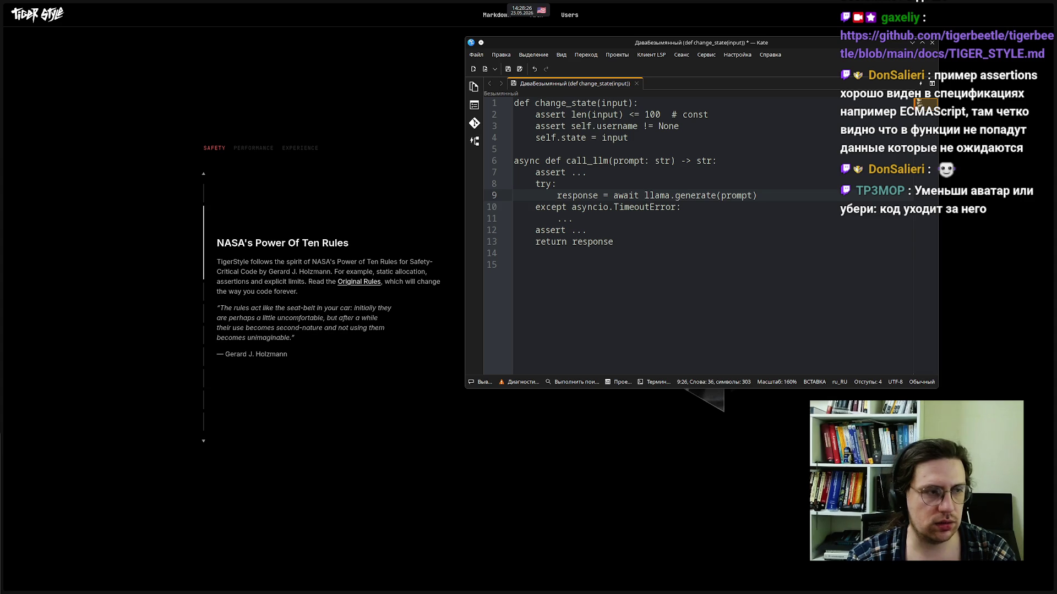
type("asyncio.")
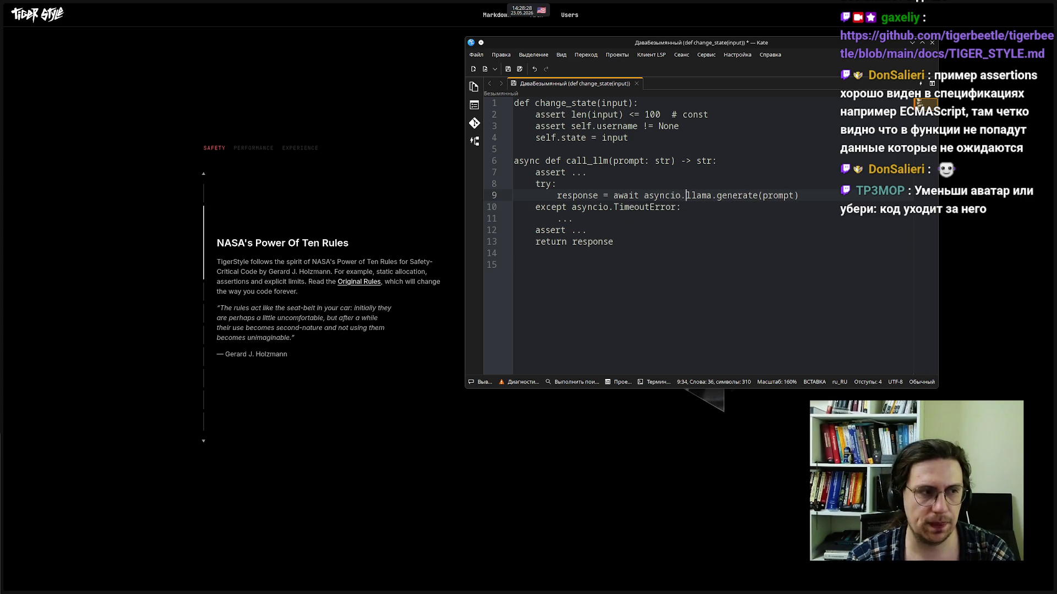
type("wait")
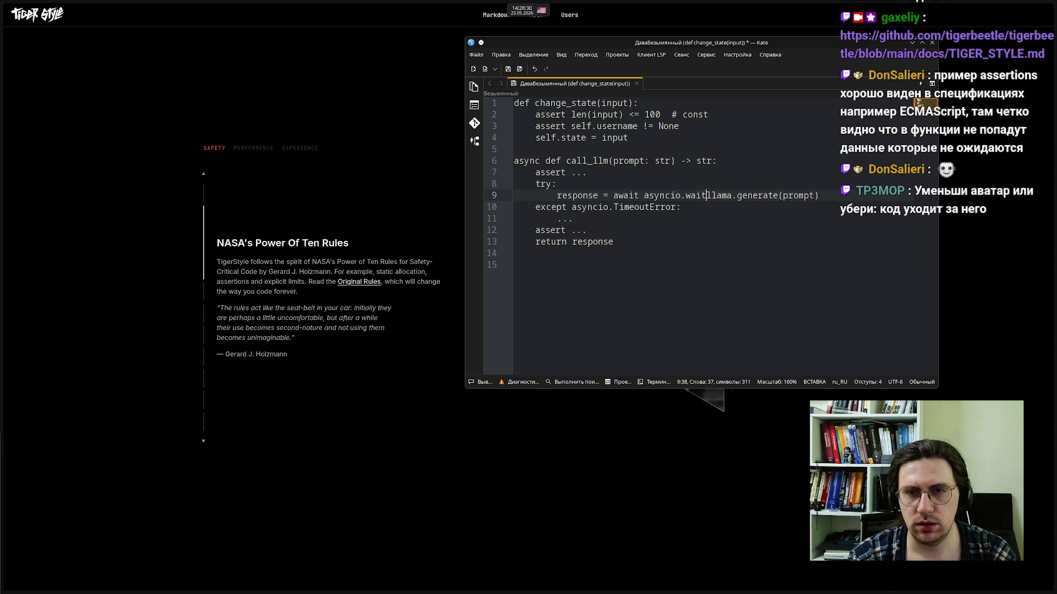
type("_for(")
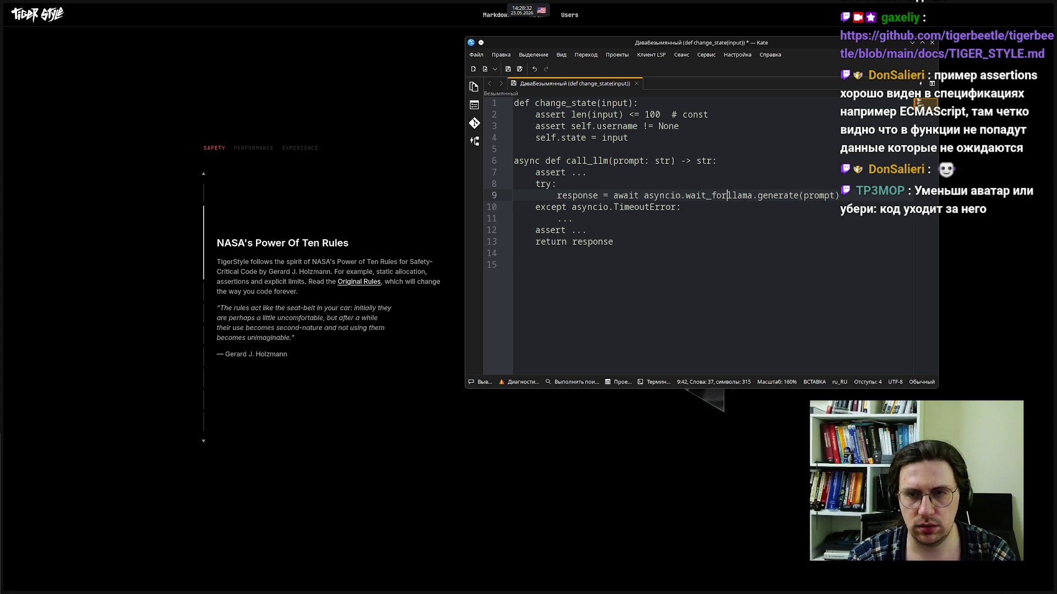
left_click(840, 195)
type(")")
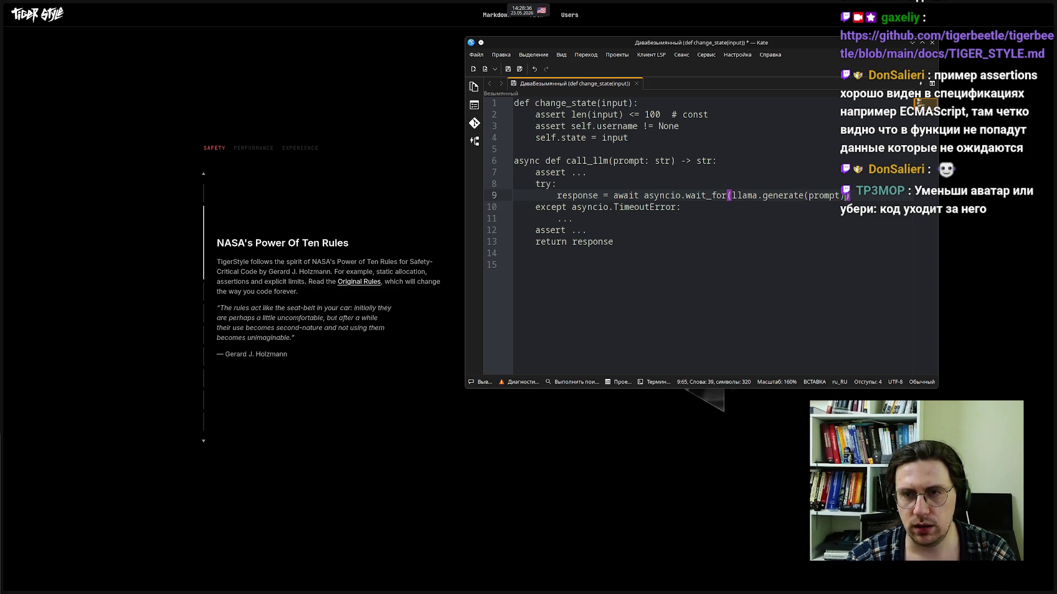
type(",")
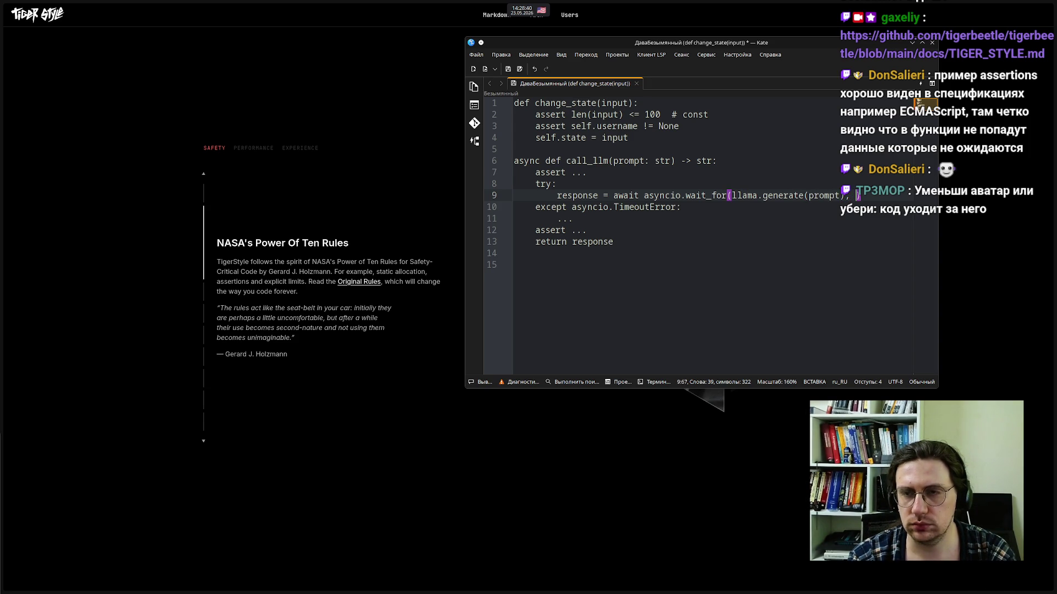
type(" timeout")
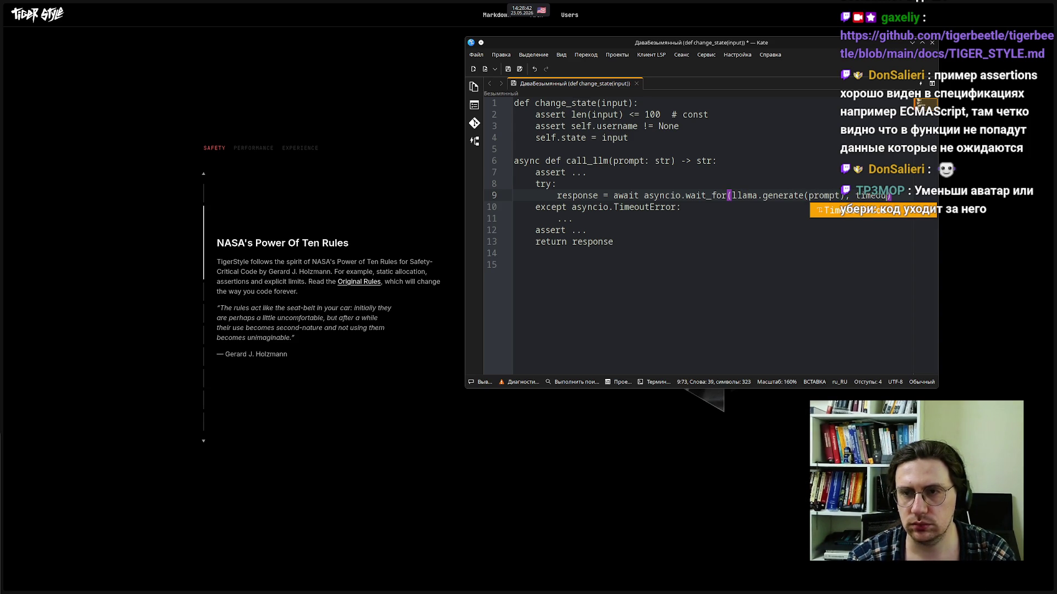
type("=10.0")
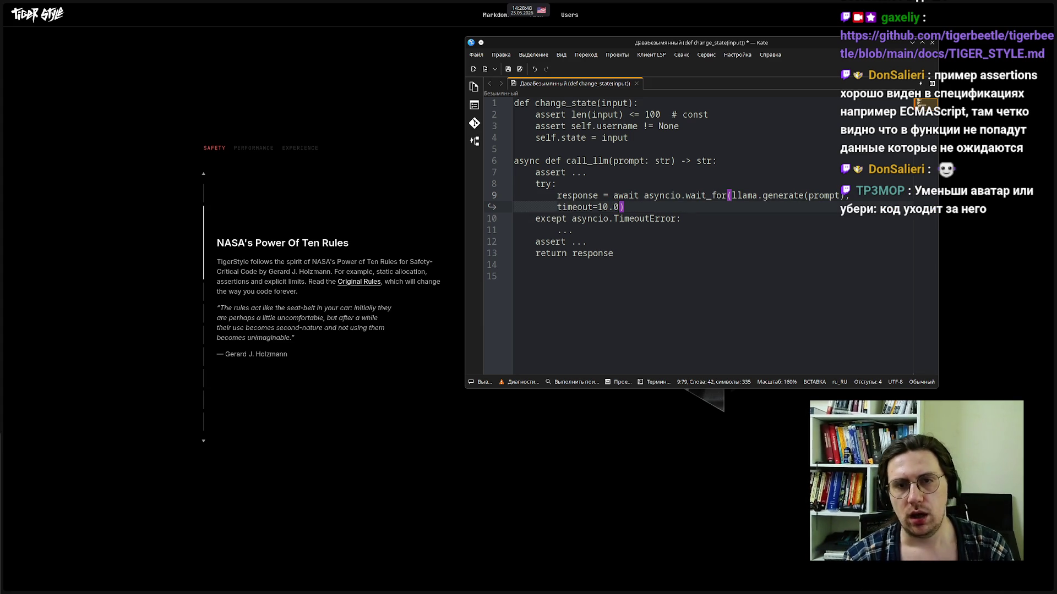
left_click(687, 262)
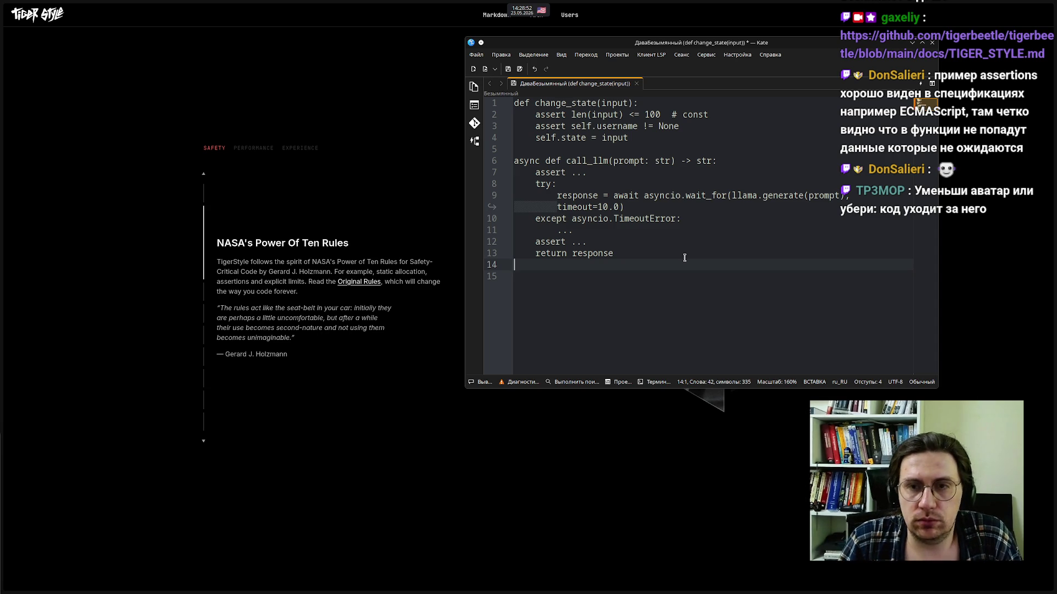
left_click(639, 207)
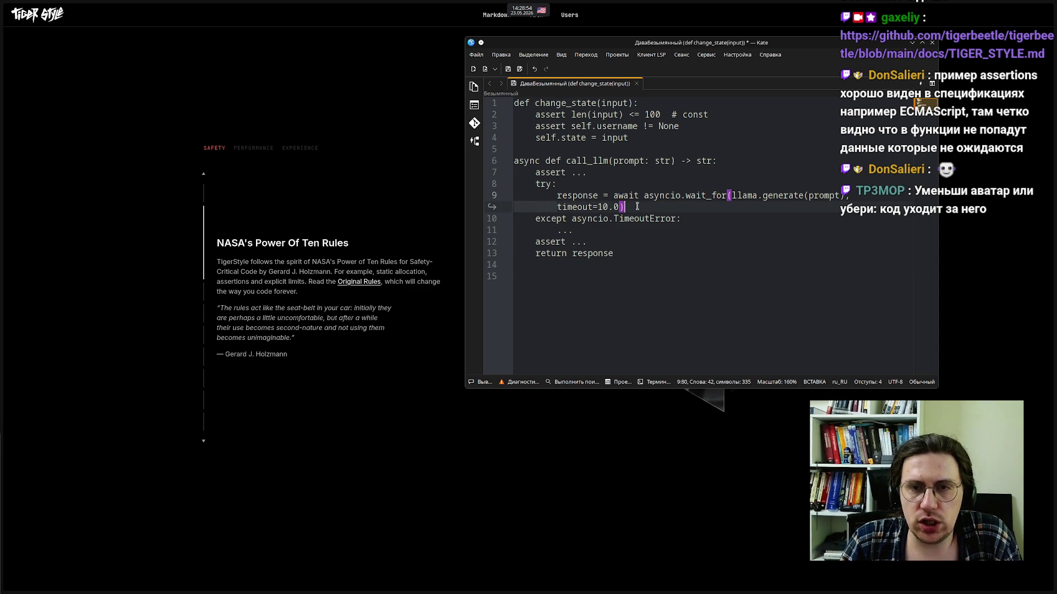
left_click(652, 231)
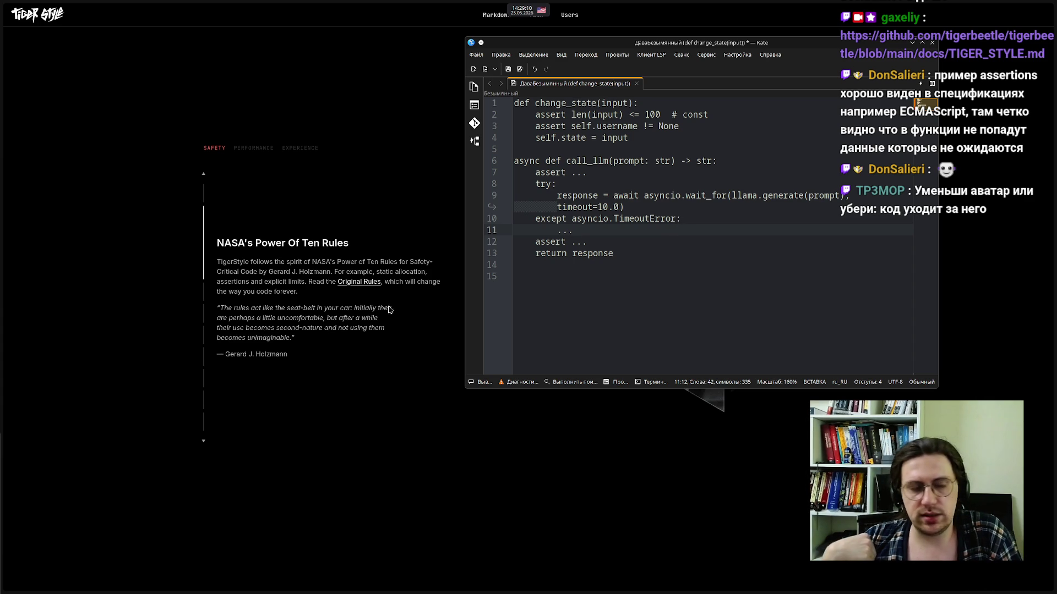
mouse_move(2, 275)
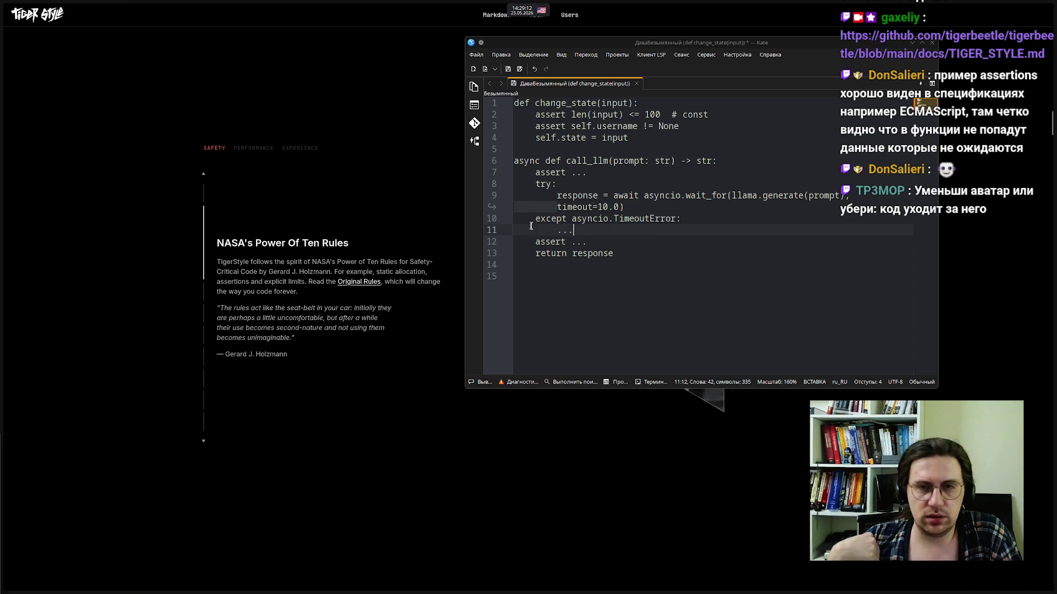
left_click(723, 215)
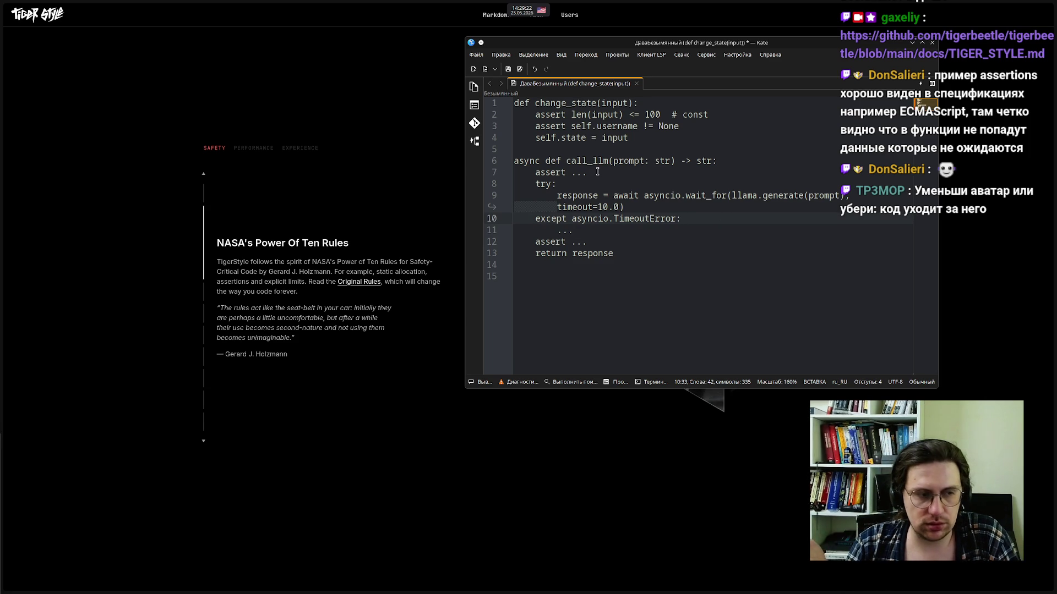
left_click(597, 172)
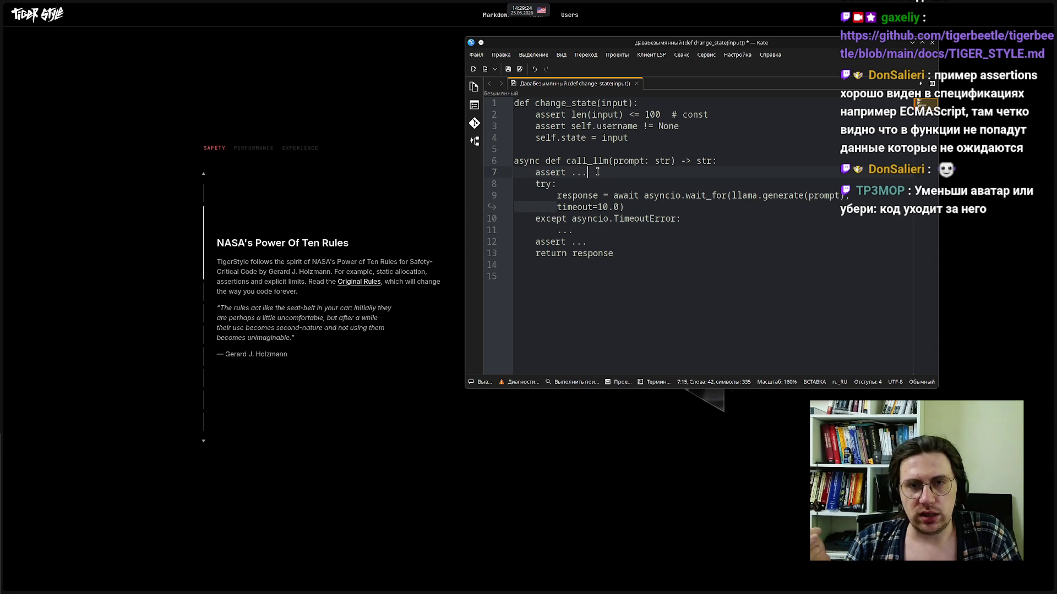
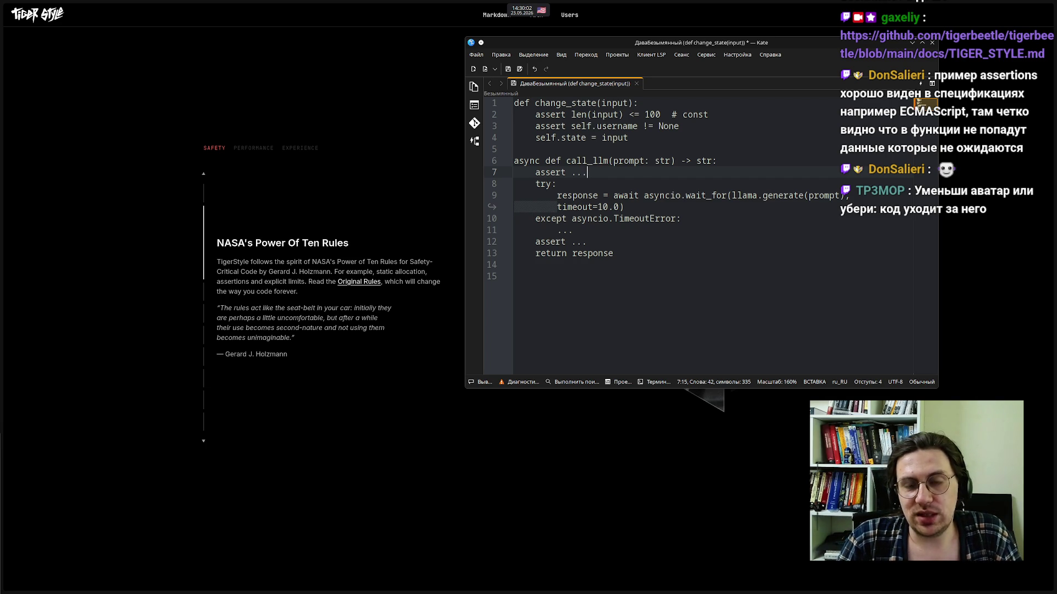
Check the timeout and TimeoutError lines, then move the Kate note right to reveal the TigerStyle page
left_click(664, 206)
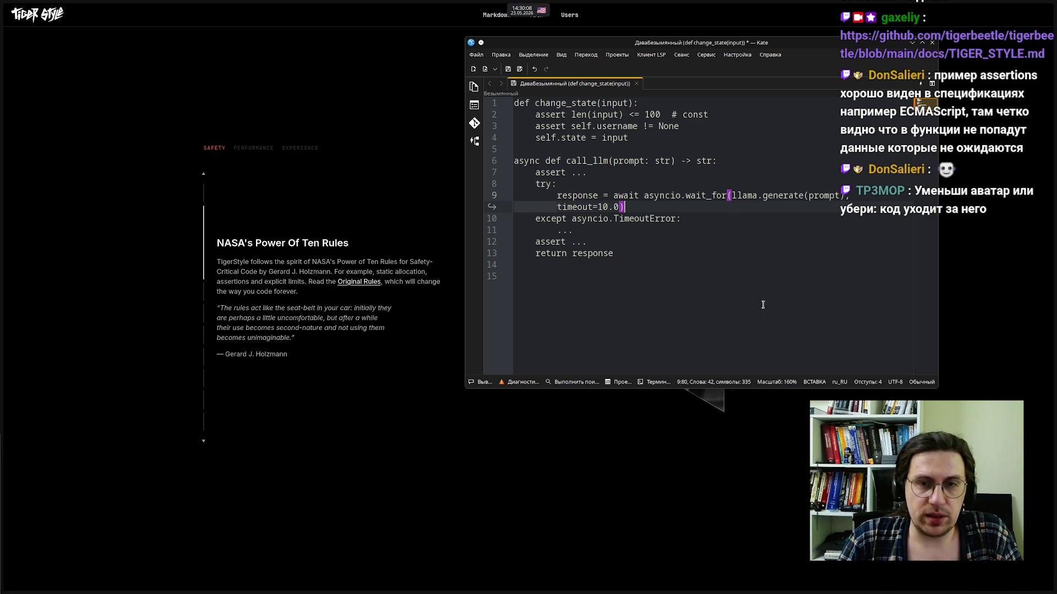
left_click(626, 230)
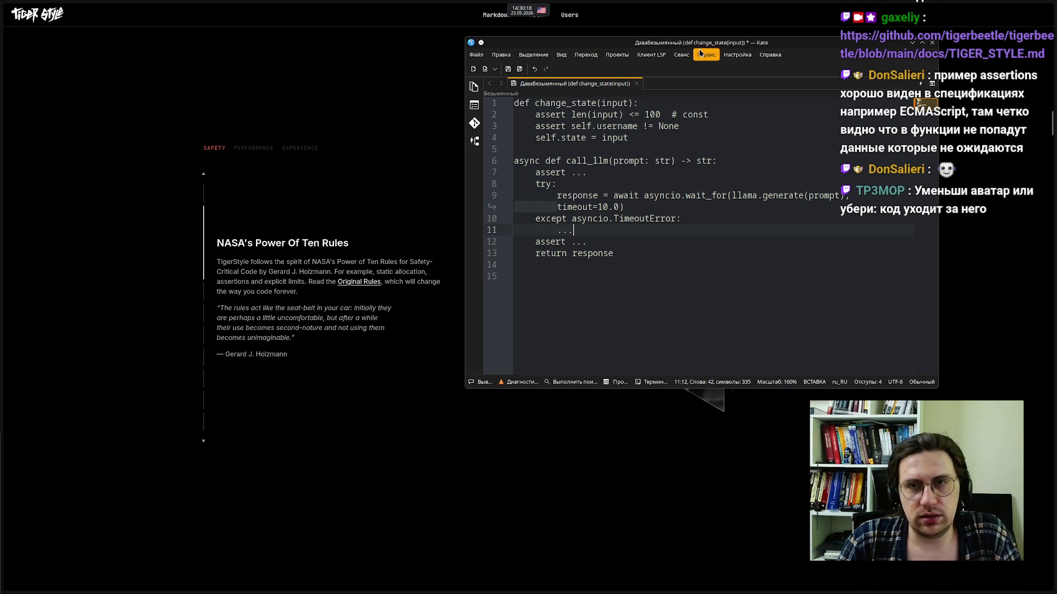
mouse_move(692, 46)
left_mouse_down()
mouse_move(810, 50)
mouse_move(807, 29)
left_mouse_up()
left_click(403, 373)
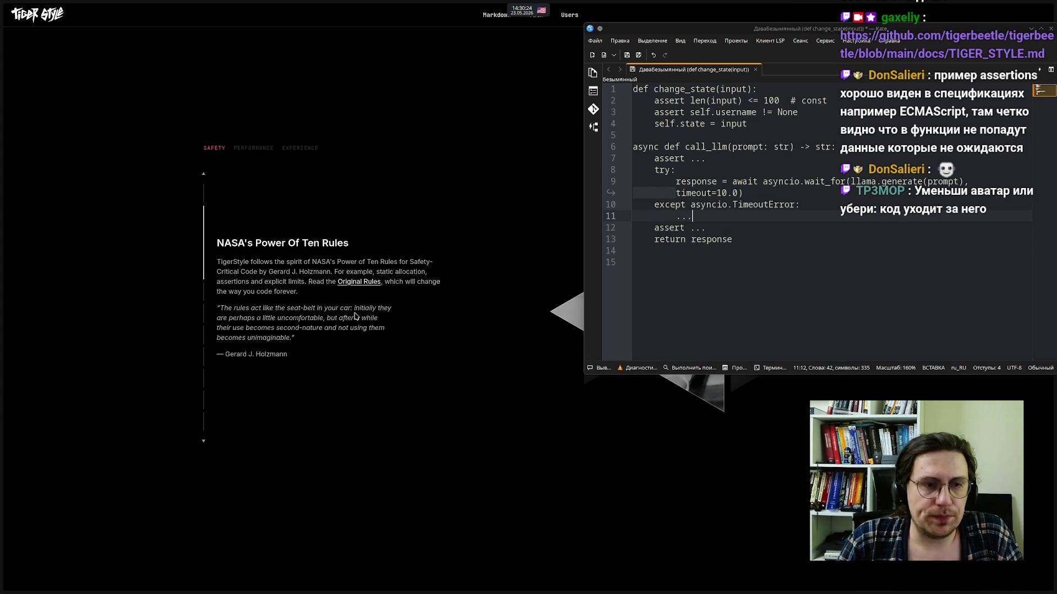
Scroll the TigerStyle page past Explicit Limits down to Static Memory Allocation
scroll(401, 328, "down", 1)
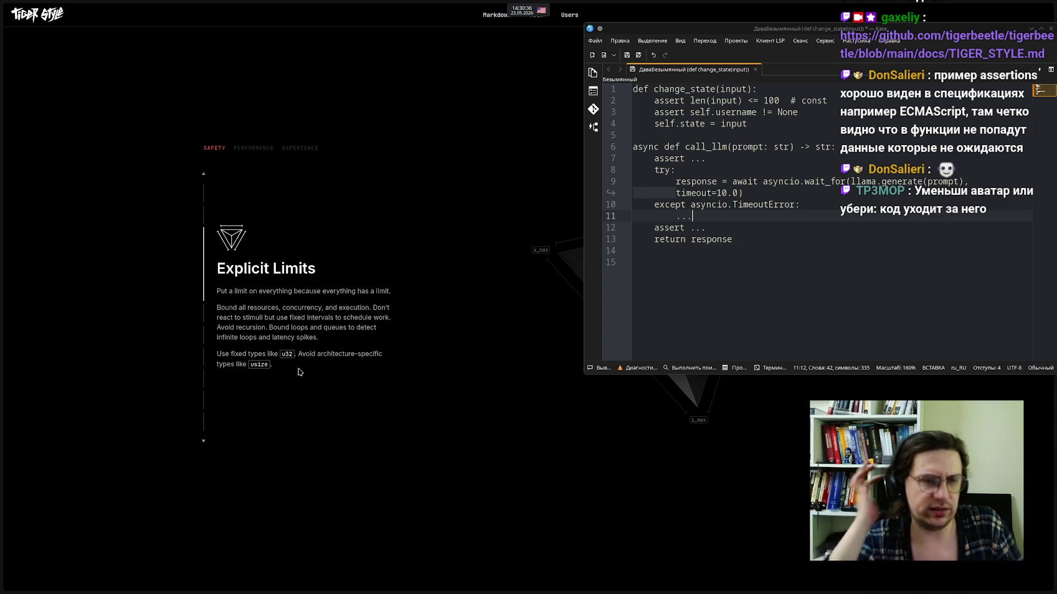
mouse_move(1, 363)
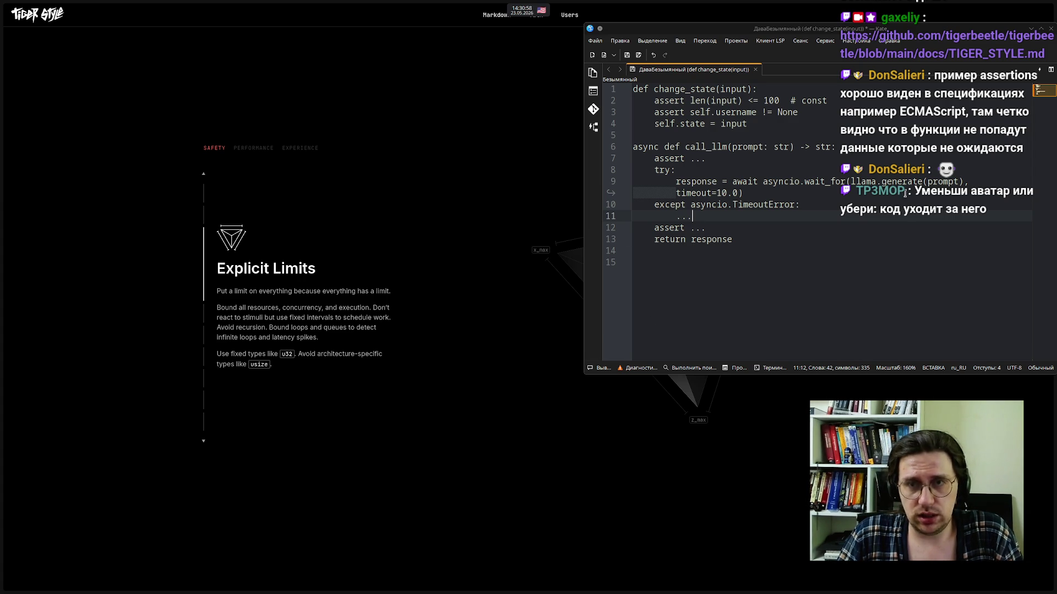
mouse_move(2, 220)
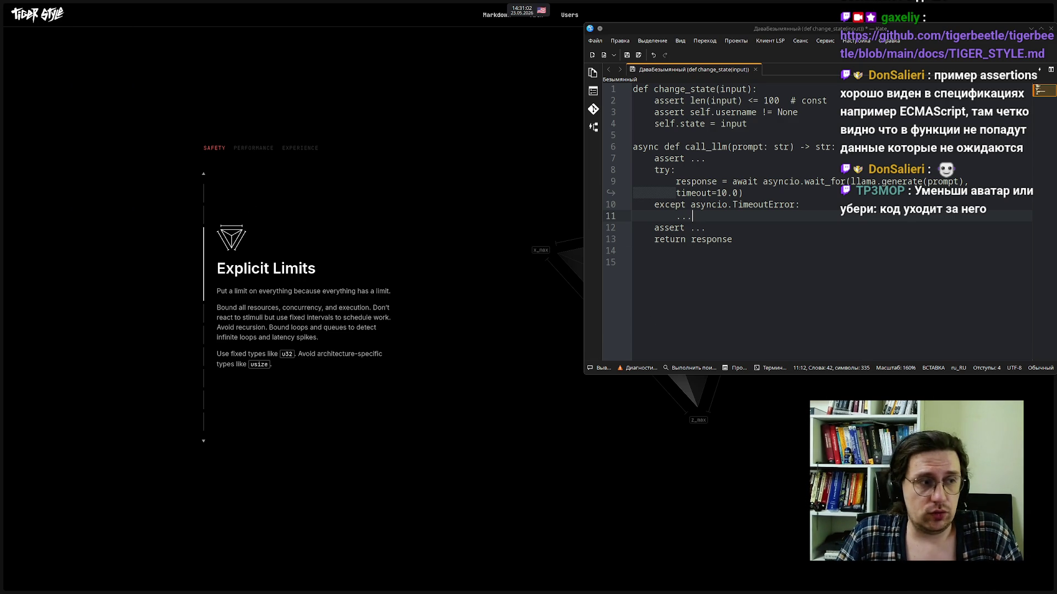
scroll(410, 317, "down", 2)
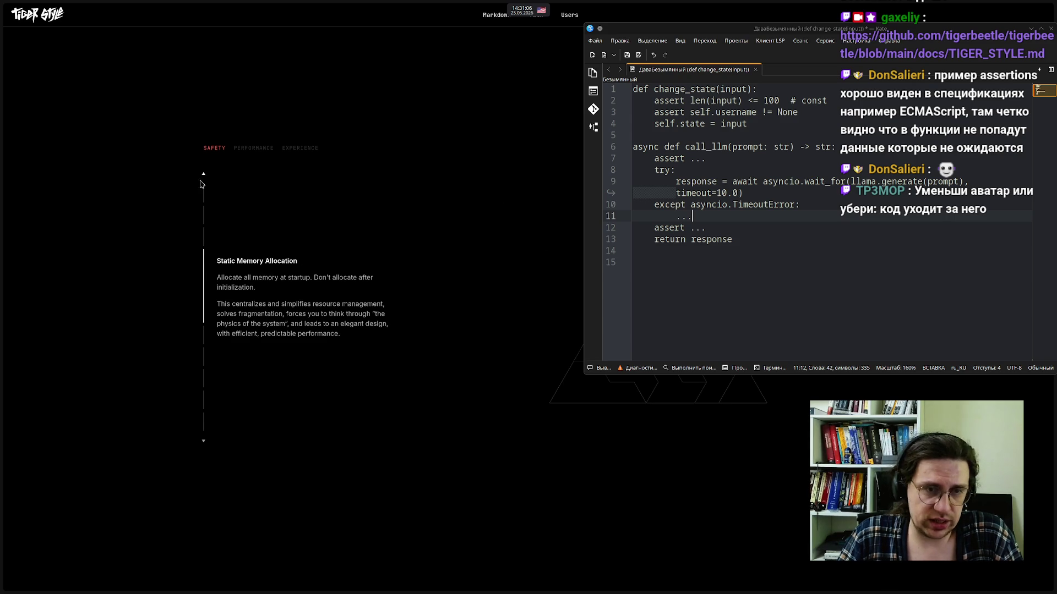
Read Assertions, briefly highlight the assert line in call_llm, then select the Logical Interfaces text
scroll(405, 202, "down", 1)
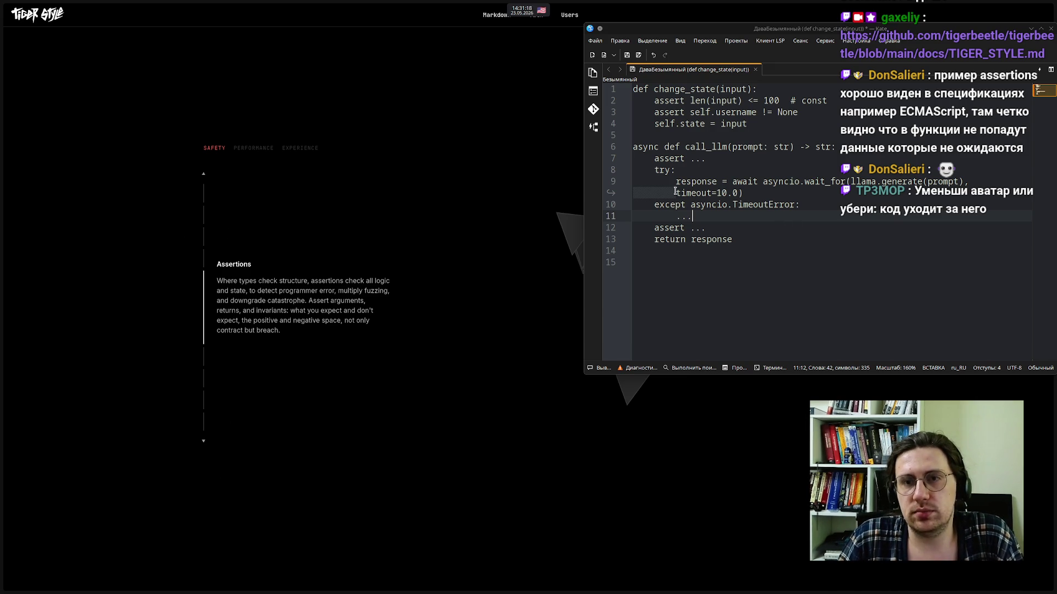
mouse_move(743, 158)
left_mouse_down()
mouse_move(632, 147)
mouse_move(656, 160)
left_mouse_up()
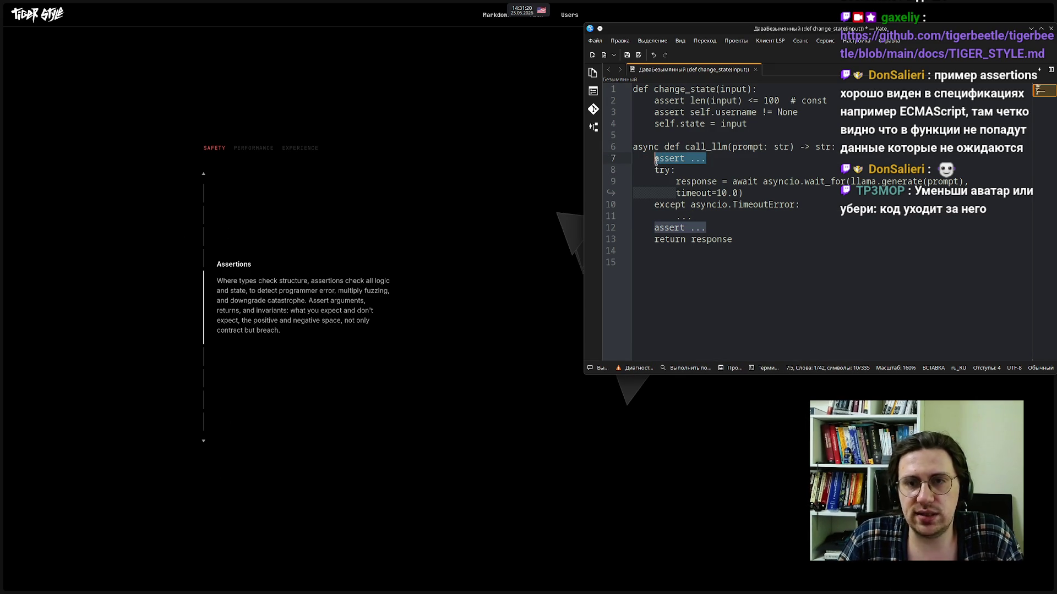
left_click(788, 234)
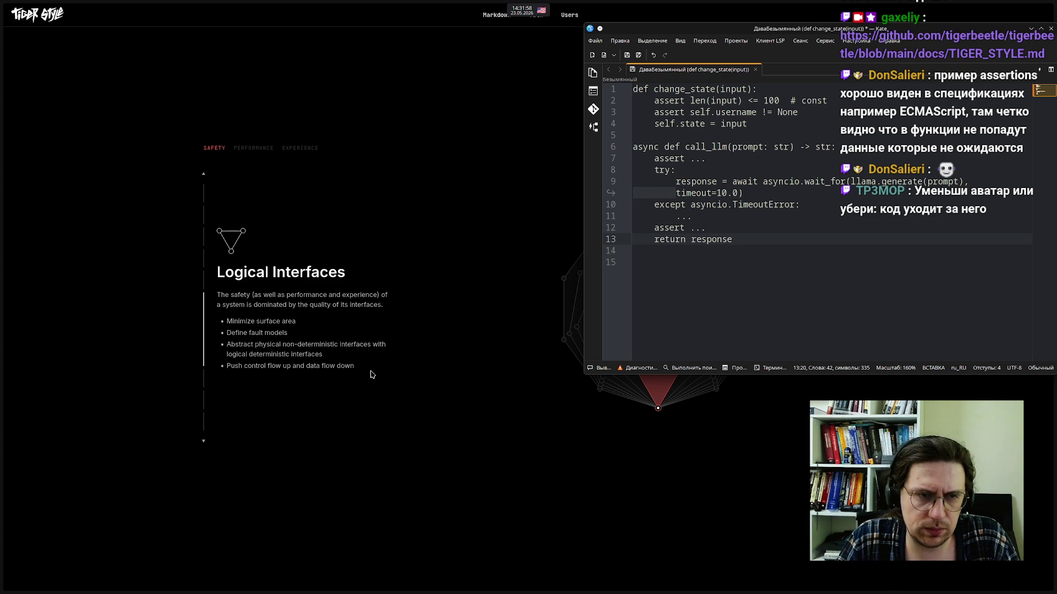
mouse_move(371, 374)
left_mouse_down()
mouse_move(316, 367)
mouse_move(225, 319)
mouse_move(219, 291)
left_mouse_up()
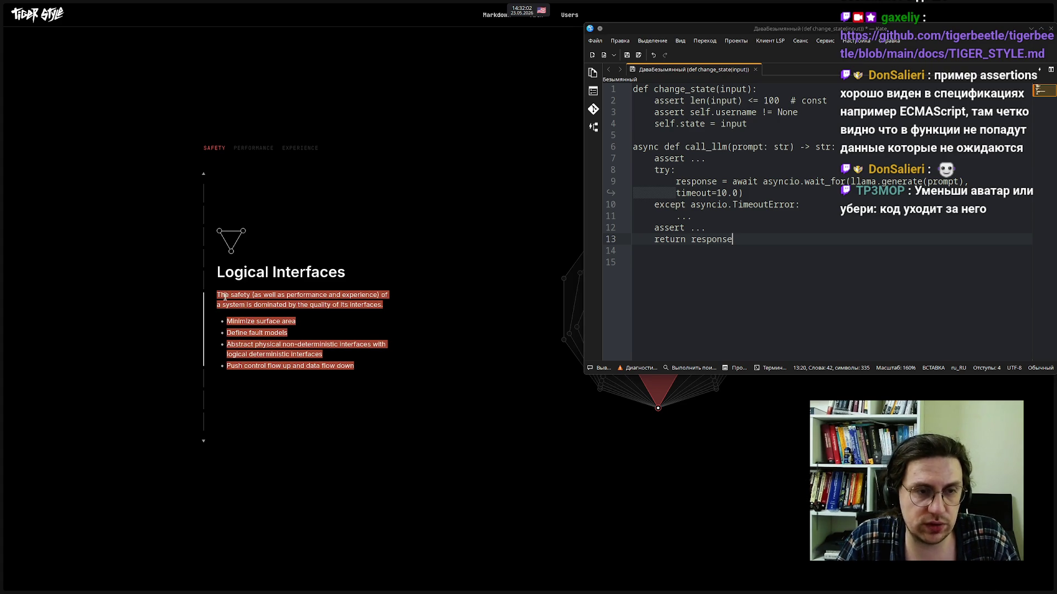
right_click(226, 297)
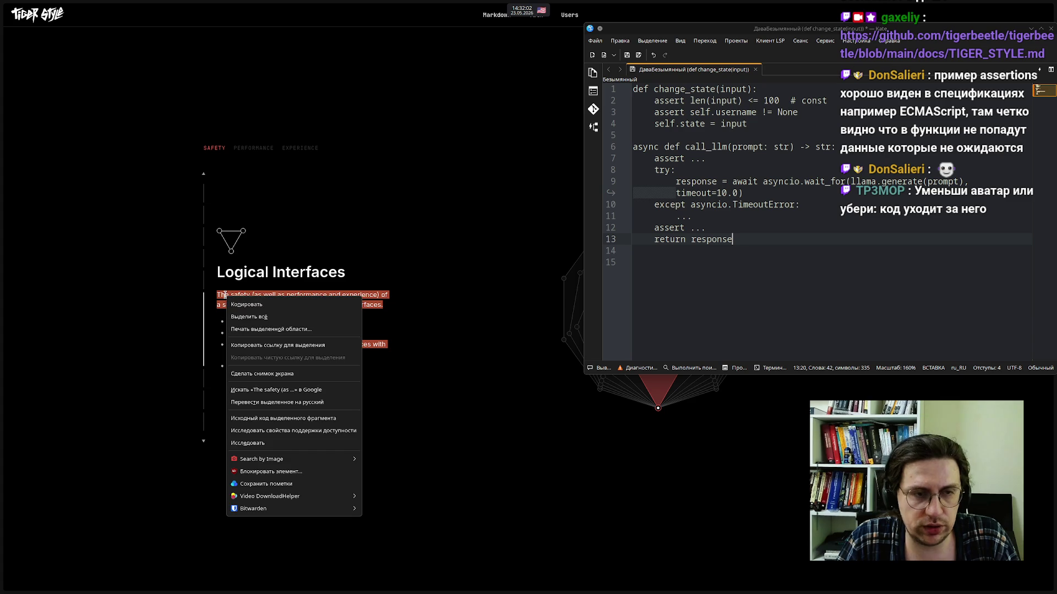
left_click(272, 403)
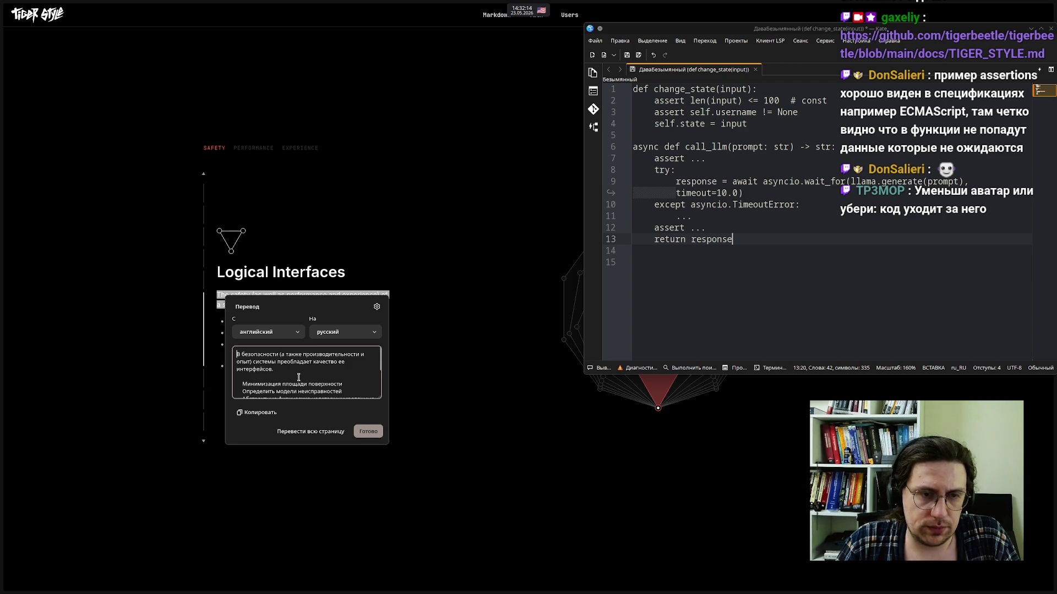
scroll(295, 379, "down", 2)
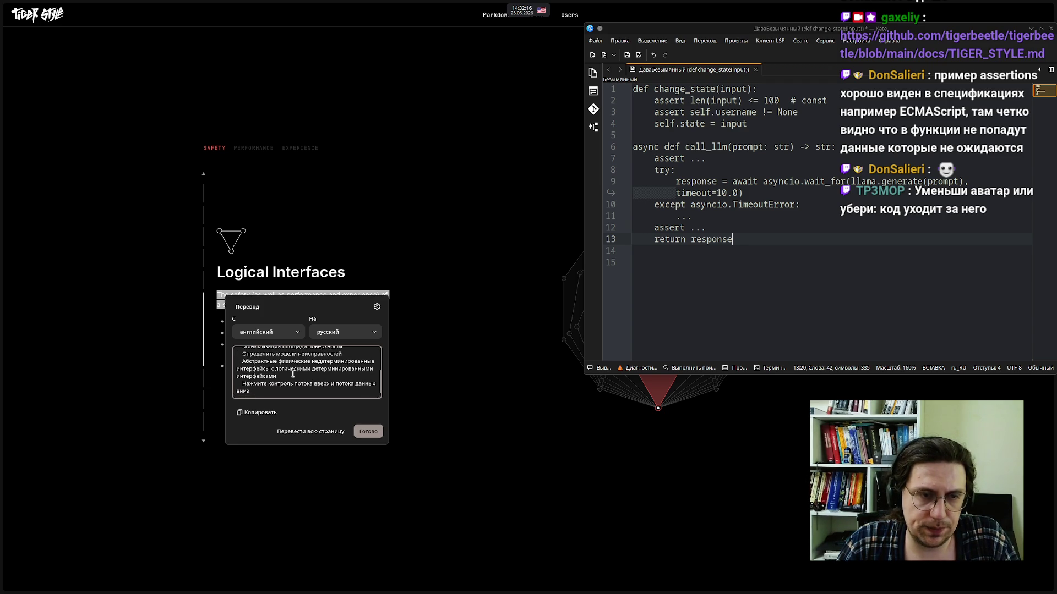
scroll(294, 380, "up", 3)
scroll(293, 369, "down", 3)
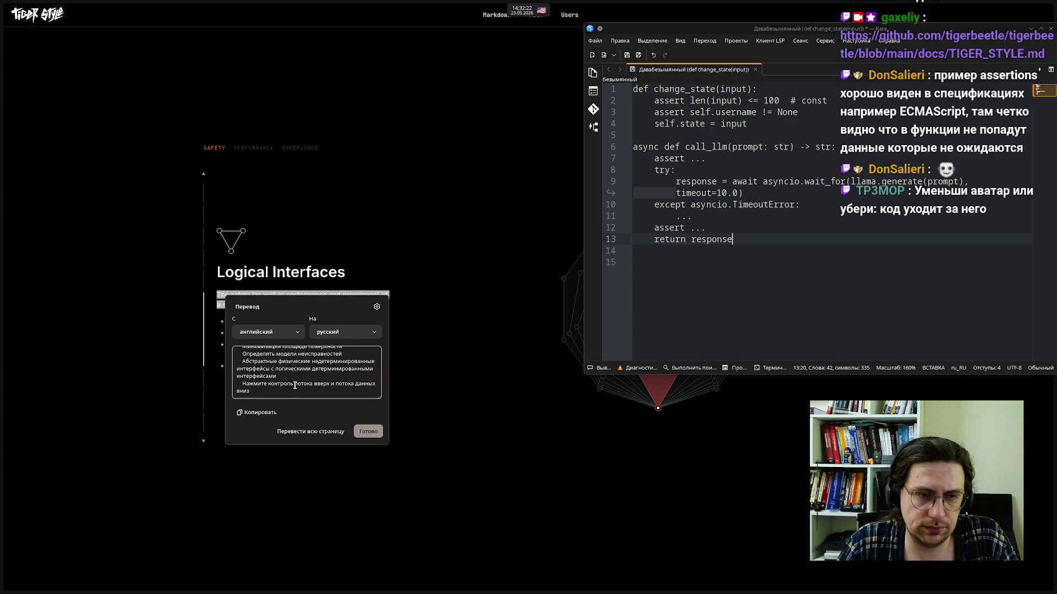
left_click(117, 373)
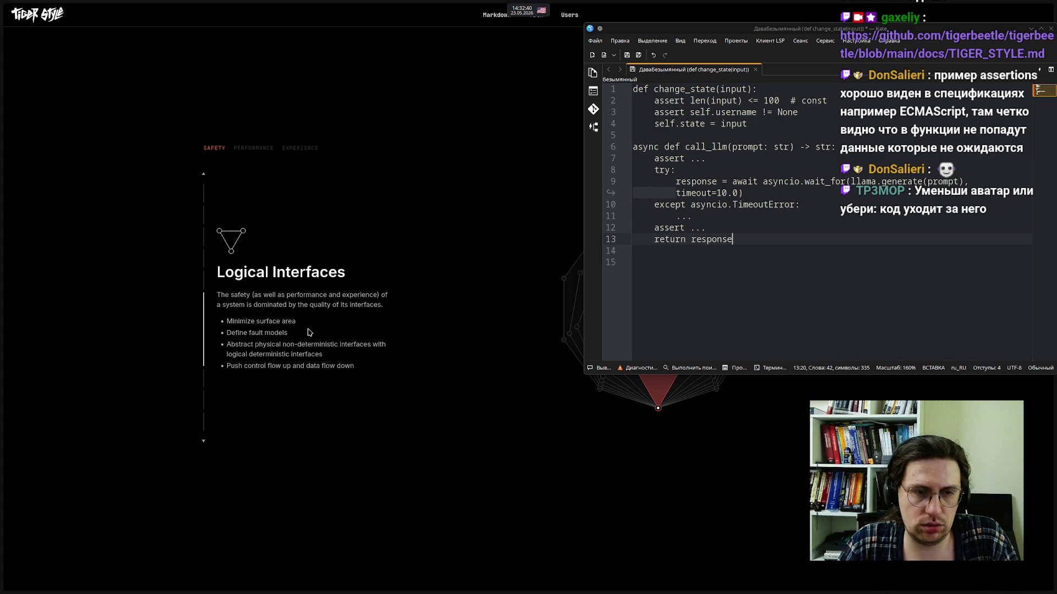
scroll(309, 333, "down", 2)
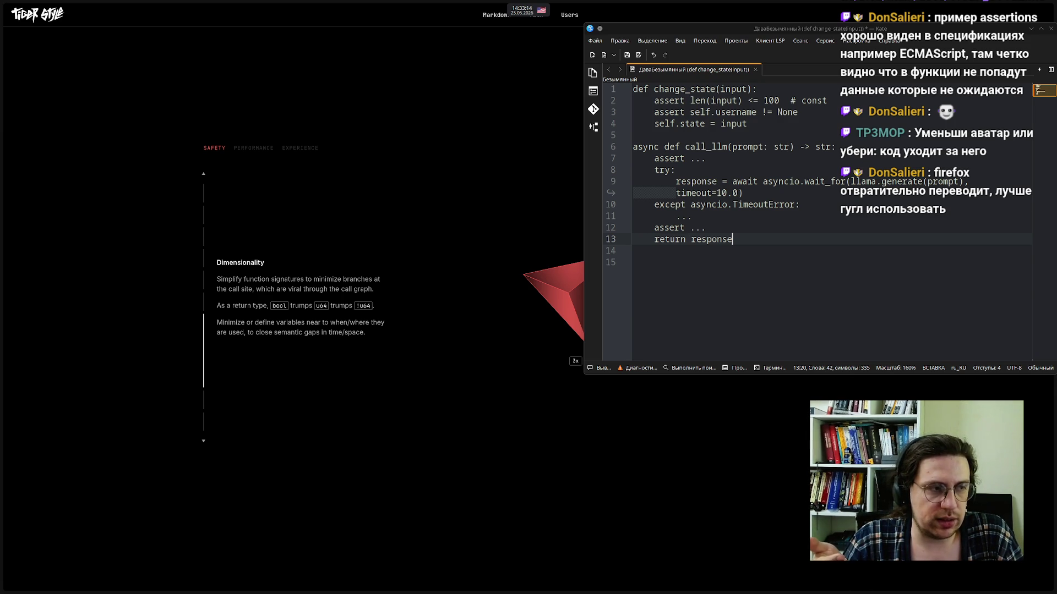
Scroll the TigerStyle Safety section past Dimensionality down to Zero Dependencies
left_click(776, 236)
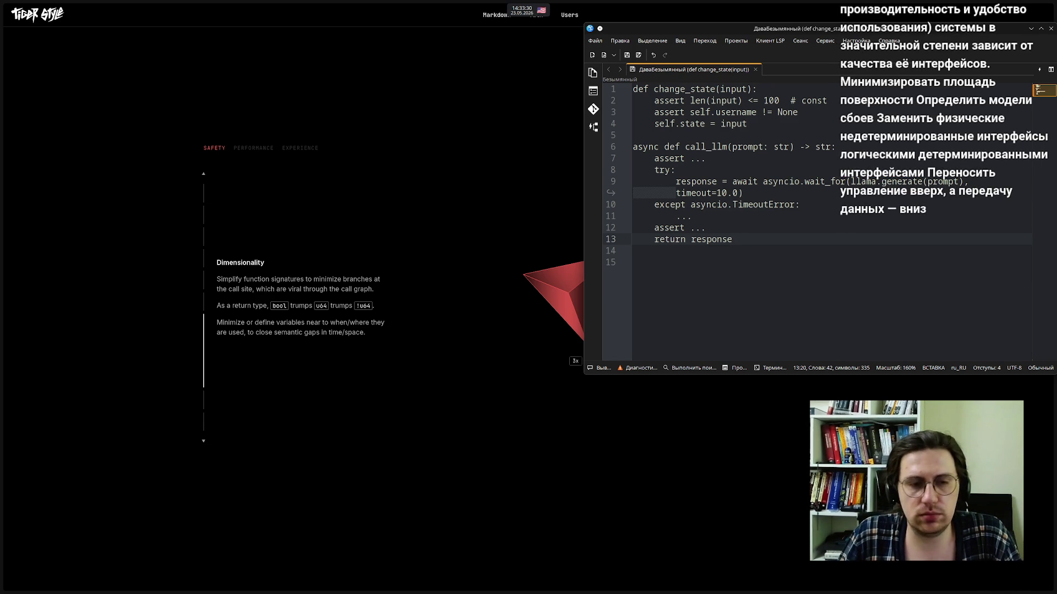
mouse_move(1, 274)
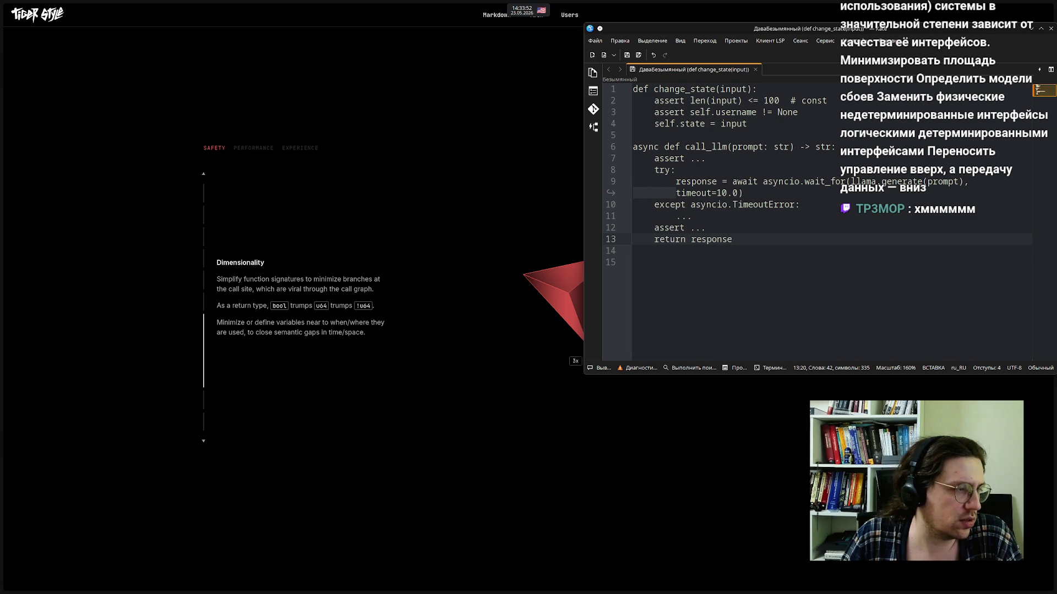
scroll(356, 295, "down", 2)
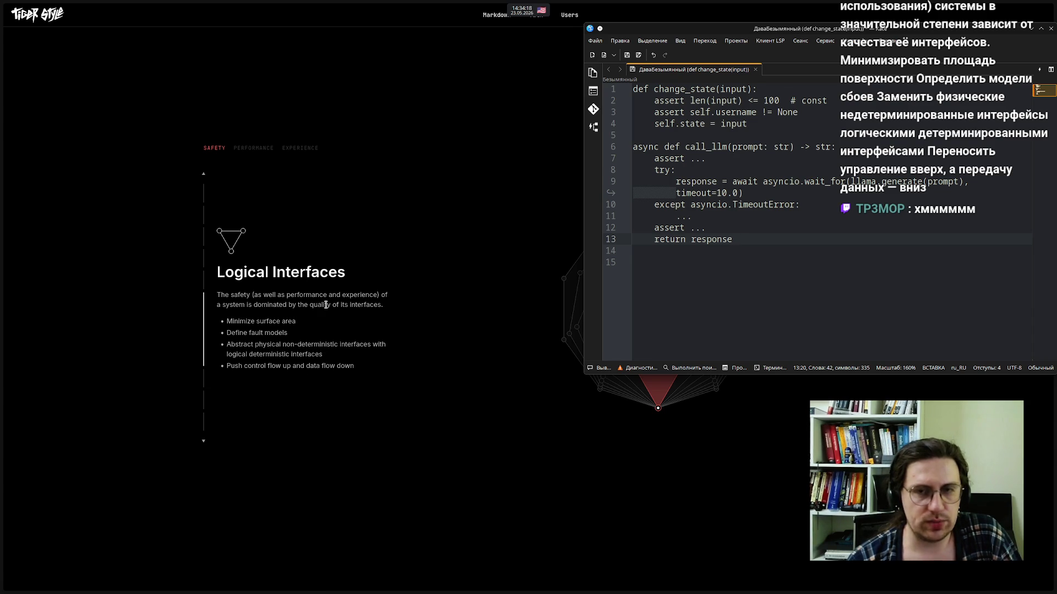
scroll(326, 308, "down", 2)
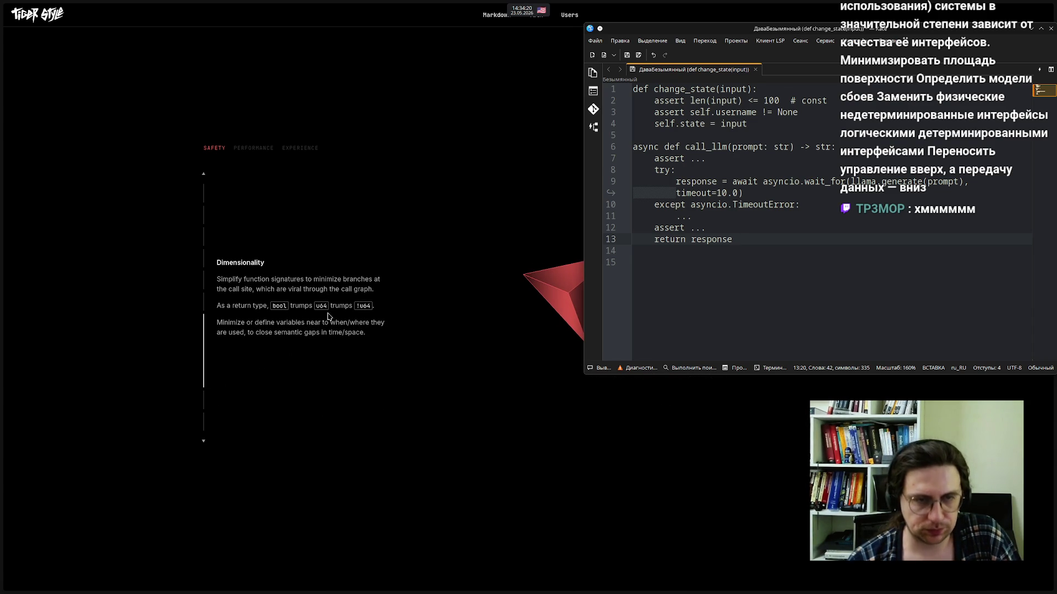
scroll(334, 325, "down", 1)
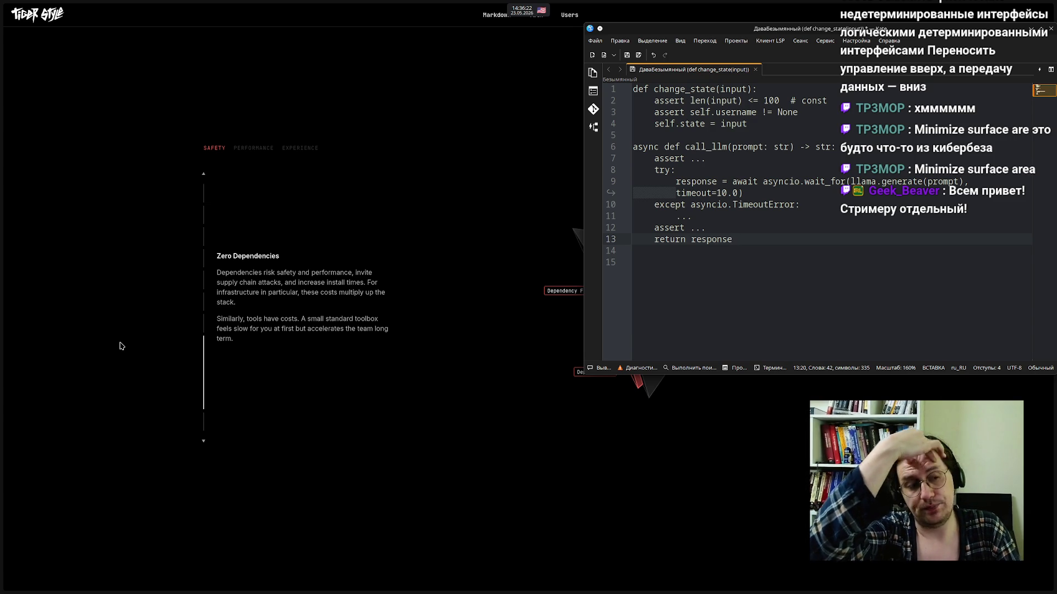
Delete all the code and type 'aiomisc - нужен ли?' as the first line
left_click_drag(803, 264, 633, 87)
key("Delete")
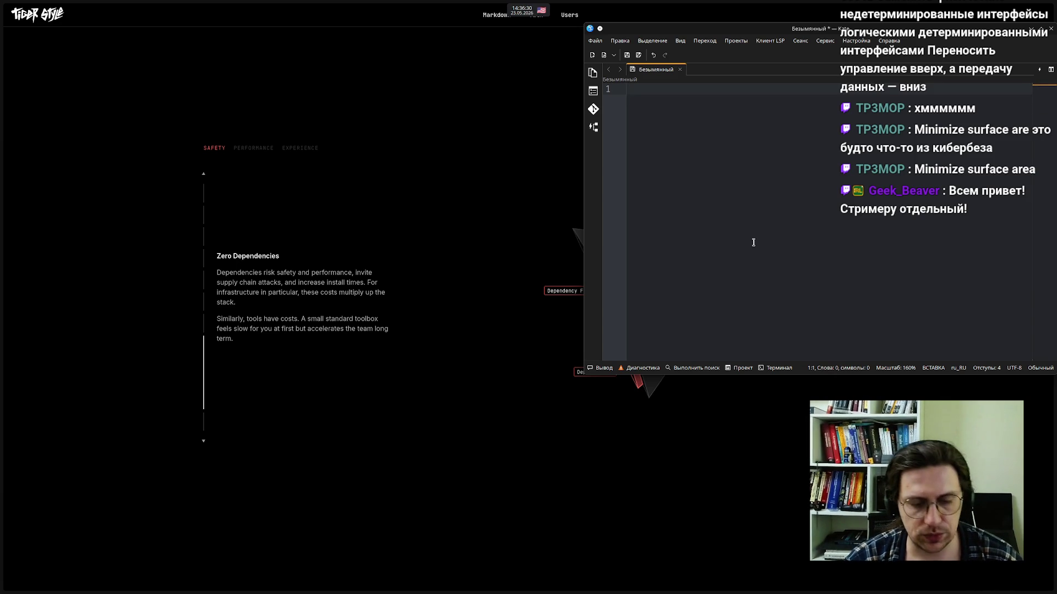
type("aiomisc -")
key("alt+shift")
type("нужен ли?")
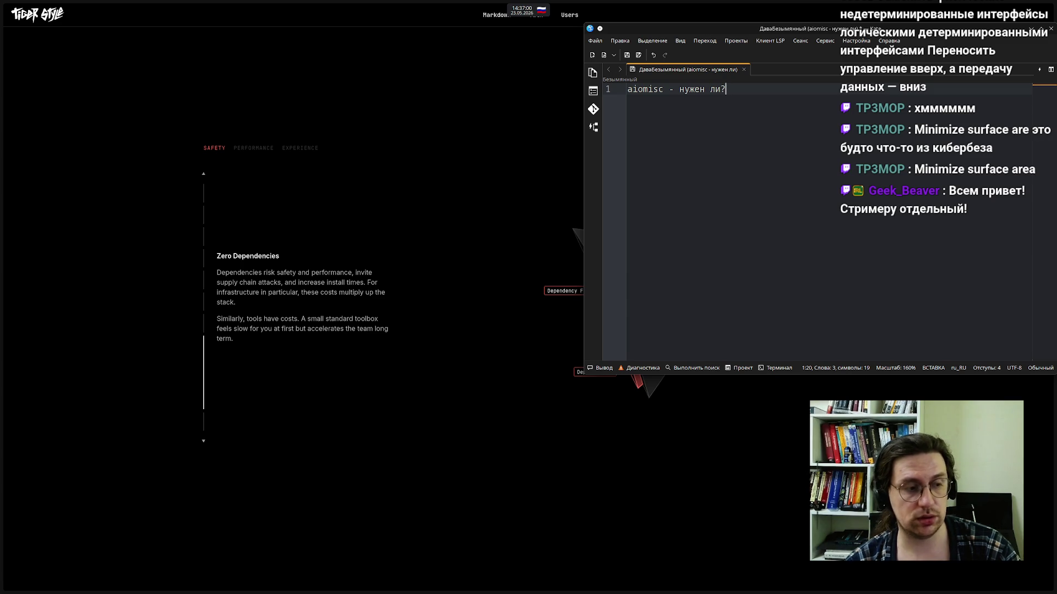
Add a second line reading 'fastapi - точно безальтернативен?'
key("Return")
key("alt+shift")
type("fastapi -")
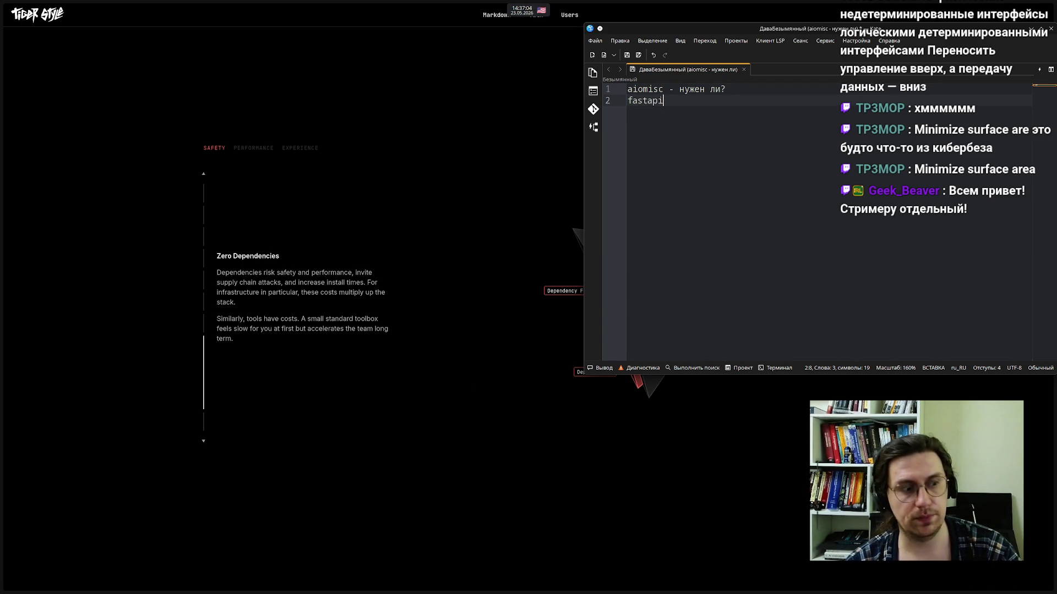
key("alt+shift")
type(" точно ")
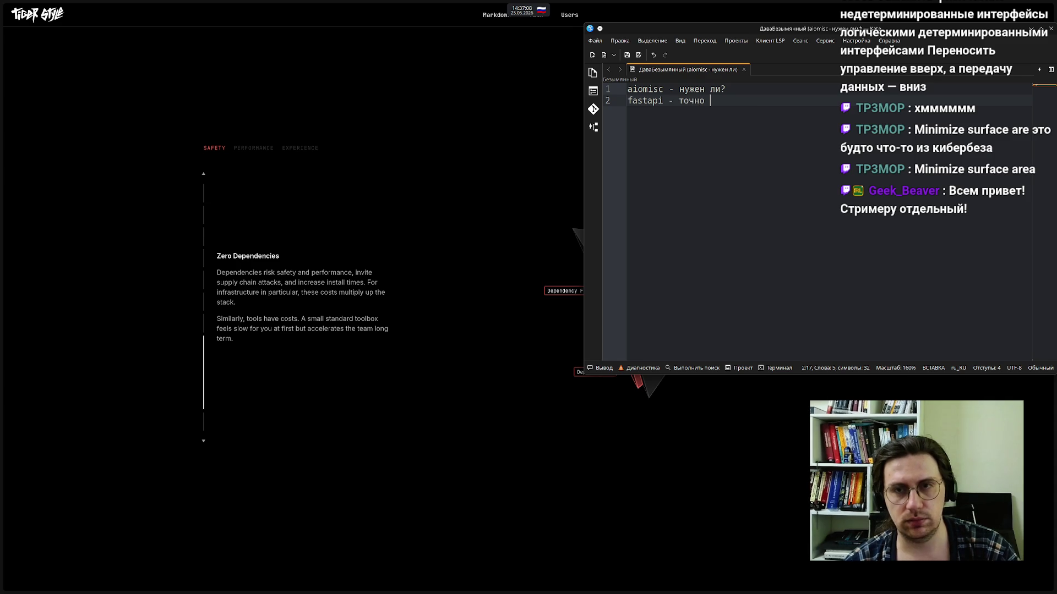
type("безл")
type("льтернативен")
type("?")
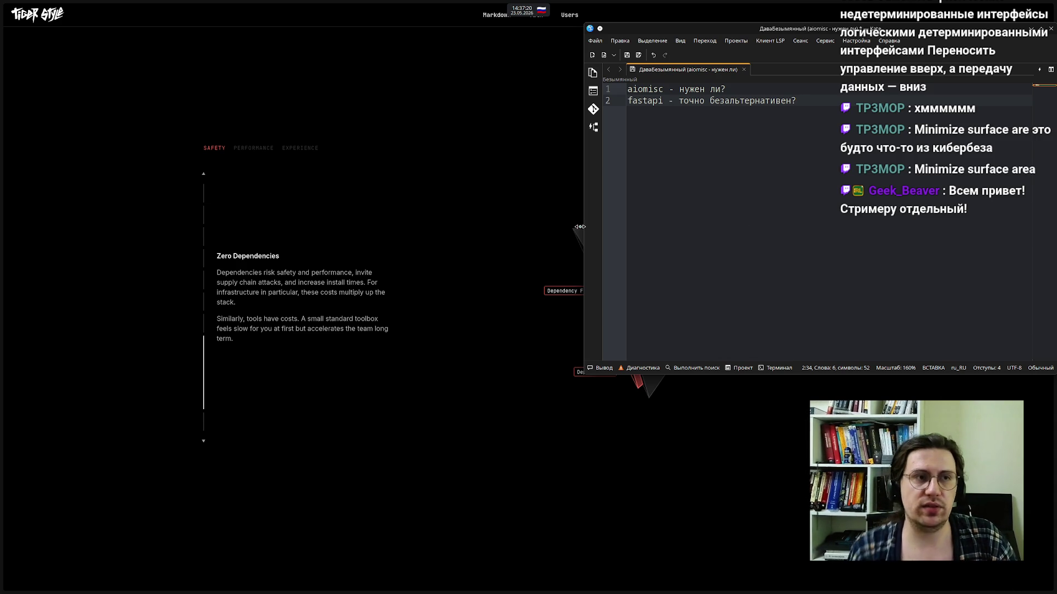
mouse_move(1, 387)
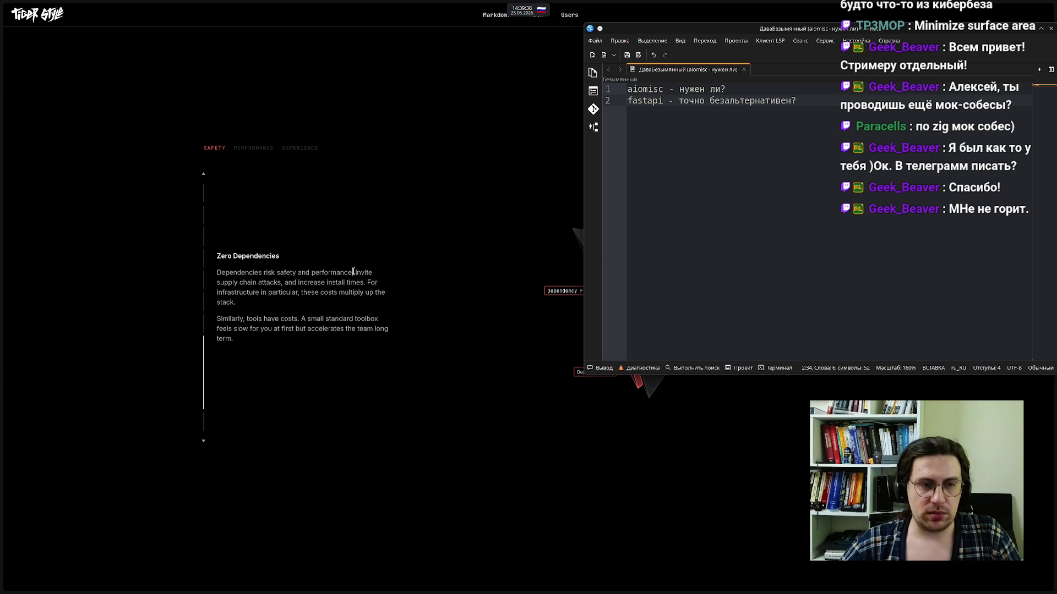
Scroll down from Zero Dependencies to the Zero Technical Debt principle
scroll(353, 271, "down", 3)
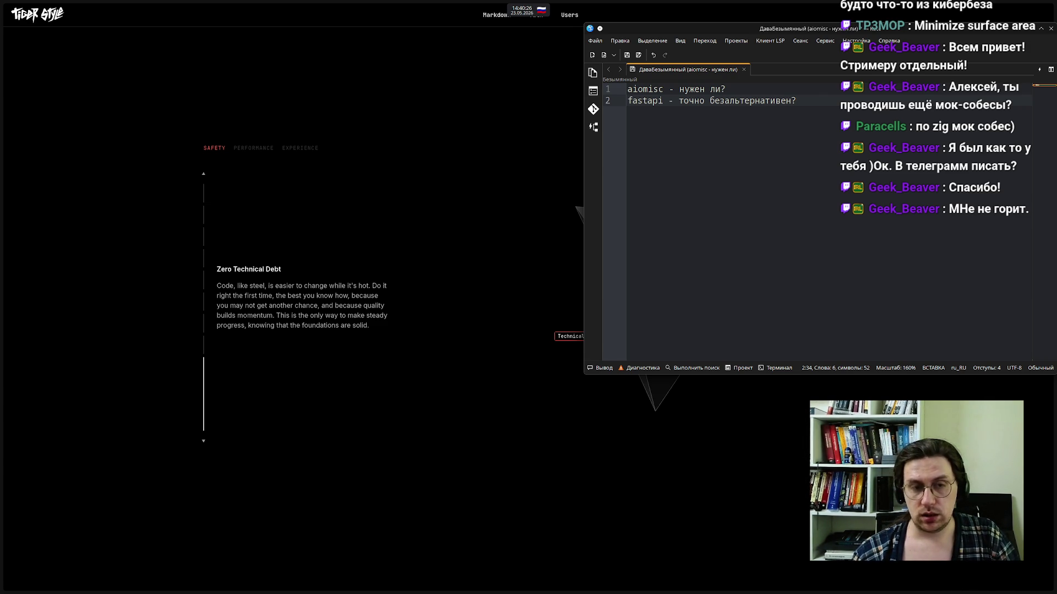
left_click(396, 332)
triple_click(389, 344)
left_click(389, 342)
triple_click(388, 347)
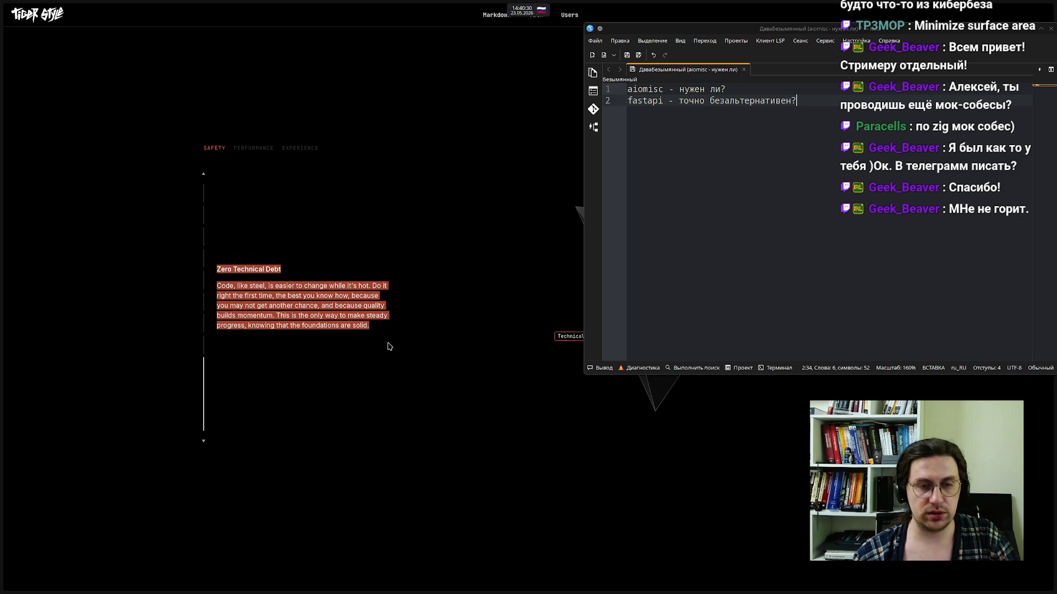
left_click(340, 385)
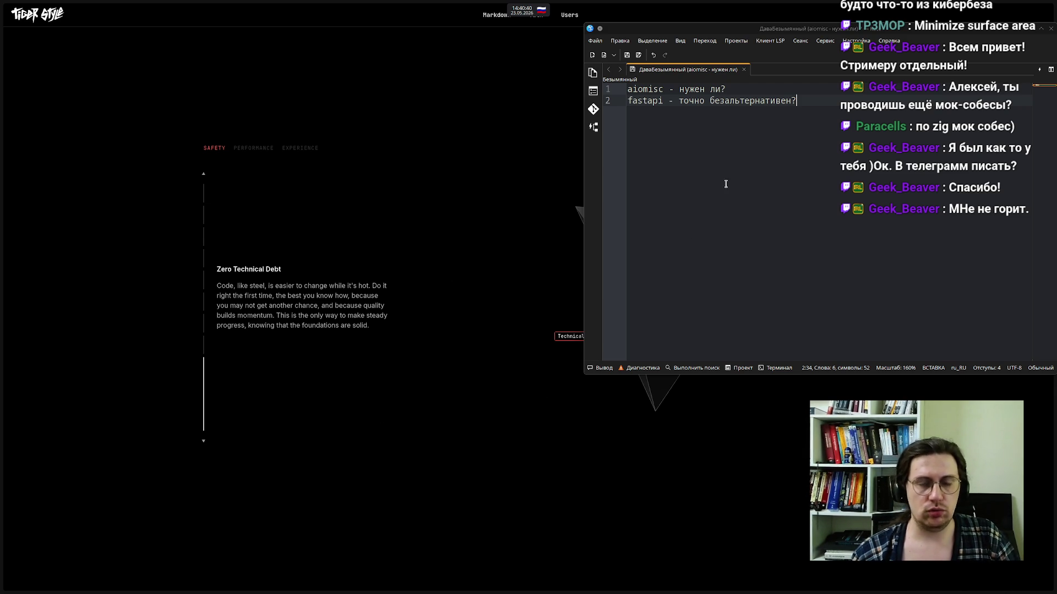
left_click_drag(384, 331, 245, 259)
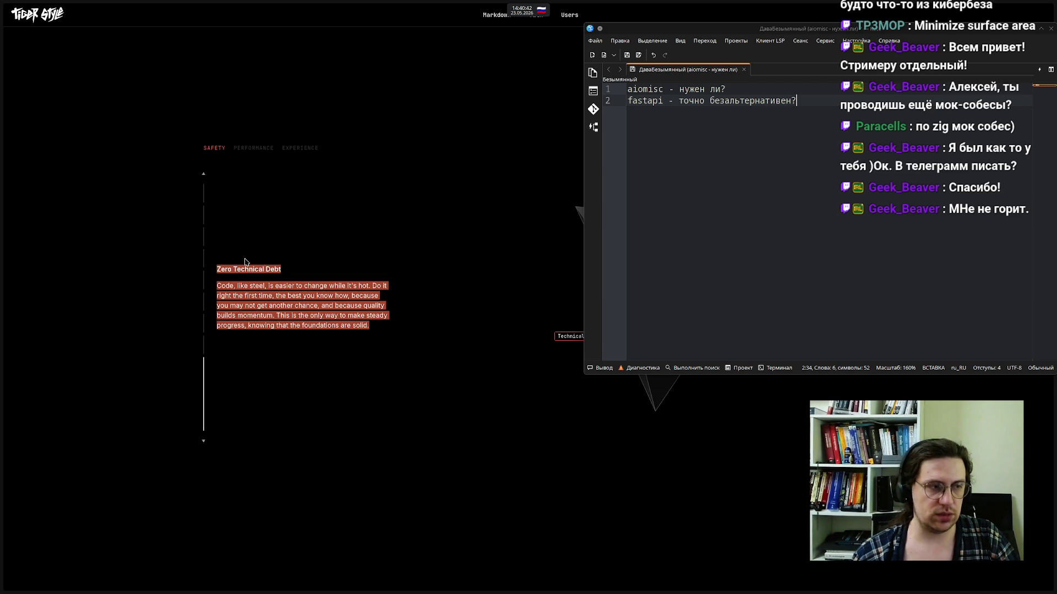
mouse_move(2, 258)
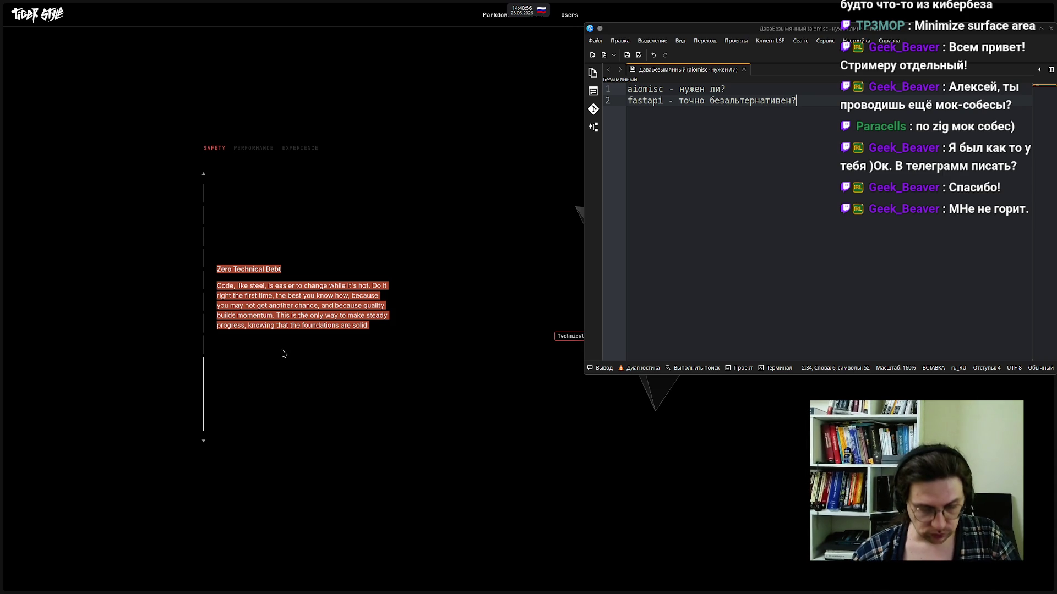
left_click(358, 363)
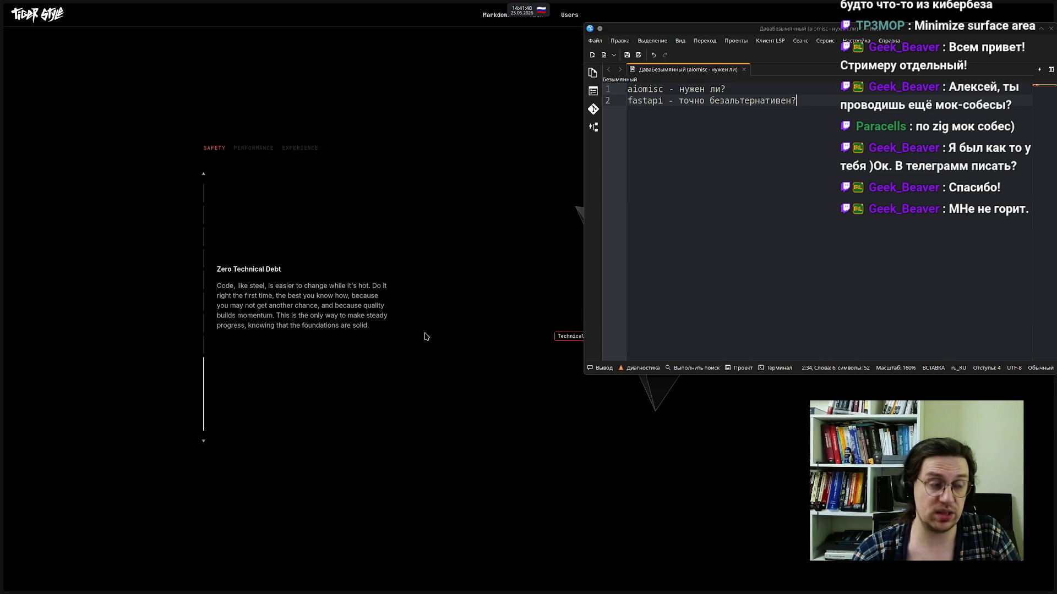
Scroll past the Safety card into the PERFORMANCE section
scroll(330, 297, "down", 3)
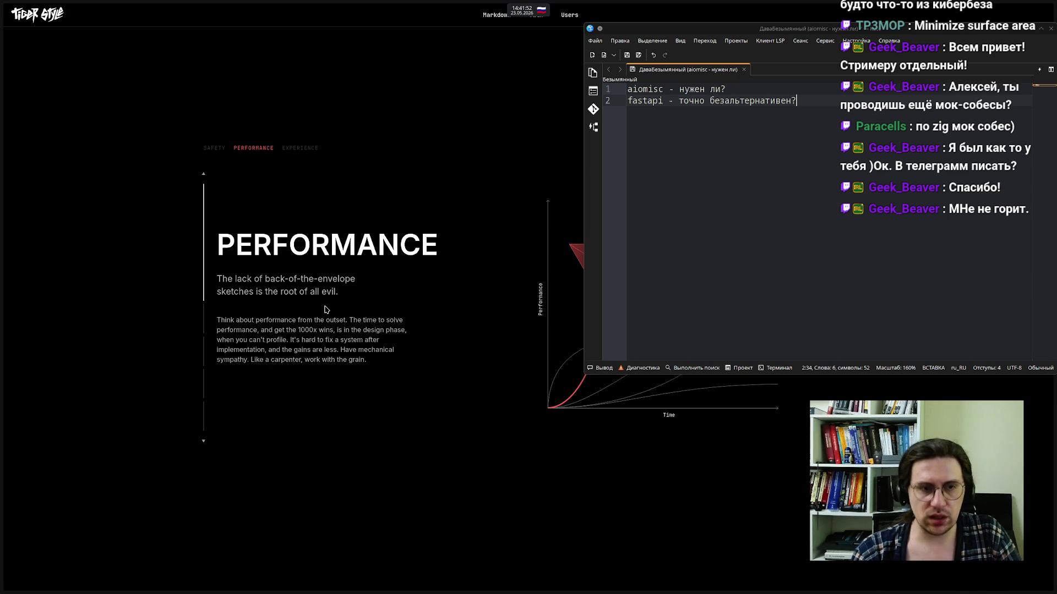
mouse_move(2, 308)
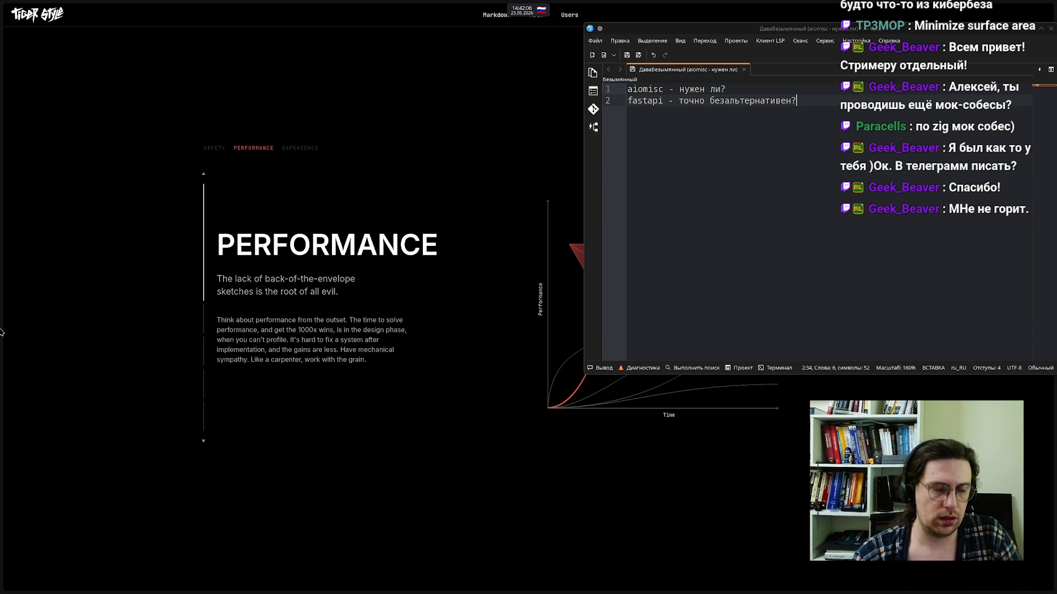
scroll(320, 306, "down", 2)
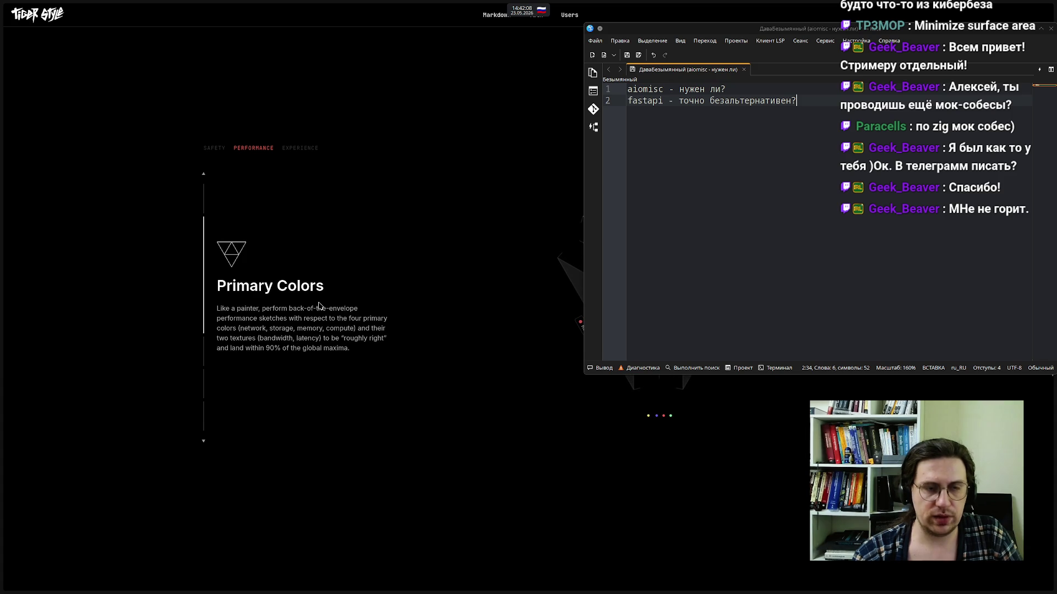
Drag the Kate note to the lower right to uncover the Primary Colors diagram
mouse_move(854, 33)
left_mouse_down()
mouse_move(871, 165)
mouse_move(935, 257)
mouse_move(958, 264)
mouse_move(989, 262)
mouse_move(1000, 222)
mouse_move(987, 101)
left_mouse_up()
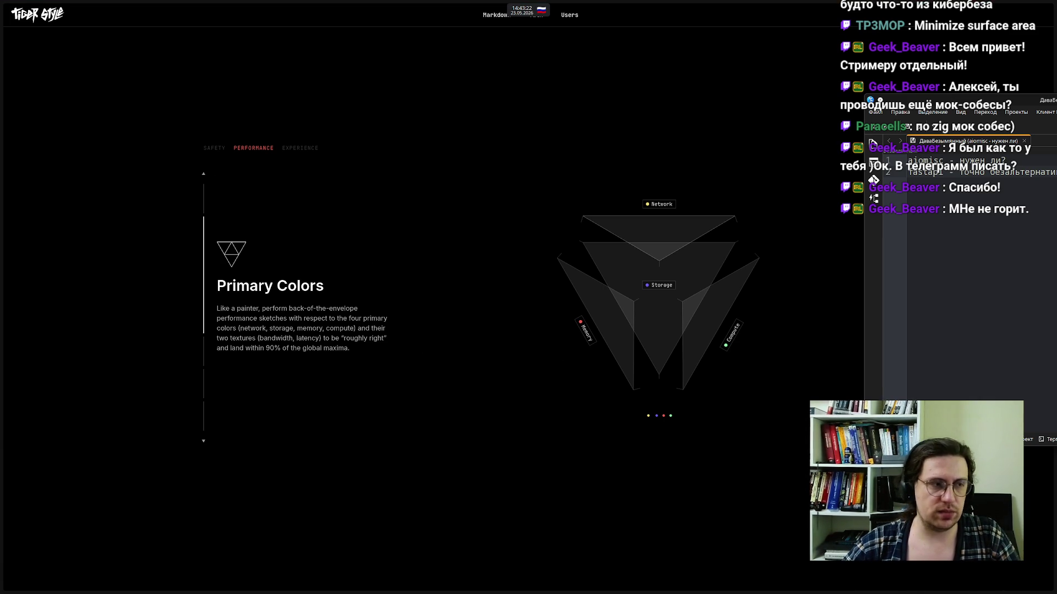
Scroll down to the Control Plane / Data Plane batching section
mouse_move(1, 297)
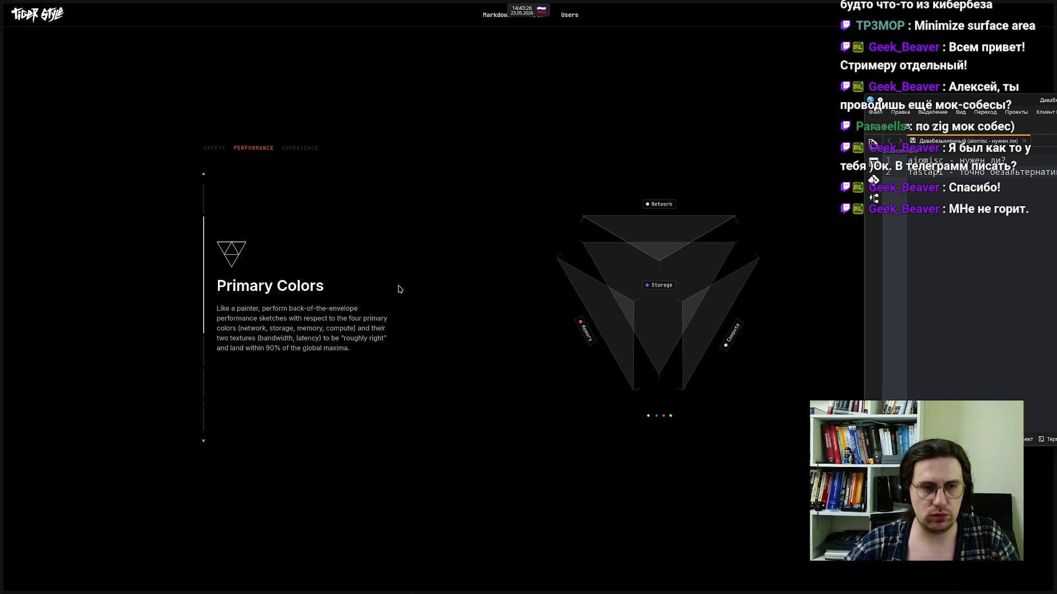
scroll(452, 276, "down", 2)
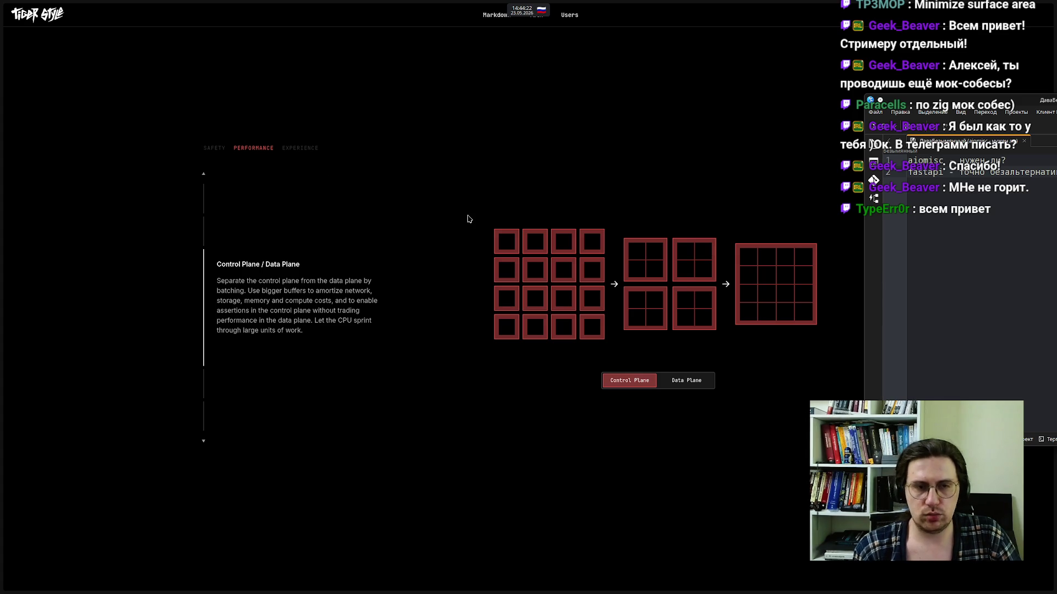
Scroll past Make the Roads Bigger and Zero Copy / Deserialization into the Experience section
scroll(468, 218, "down", 3)
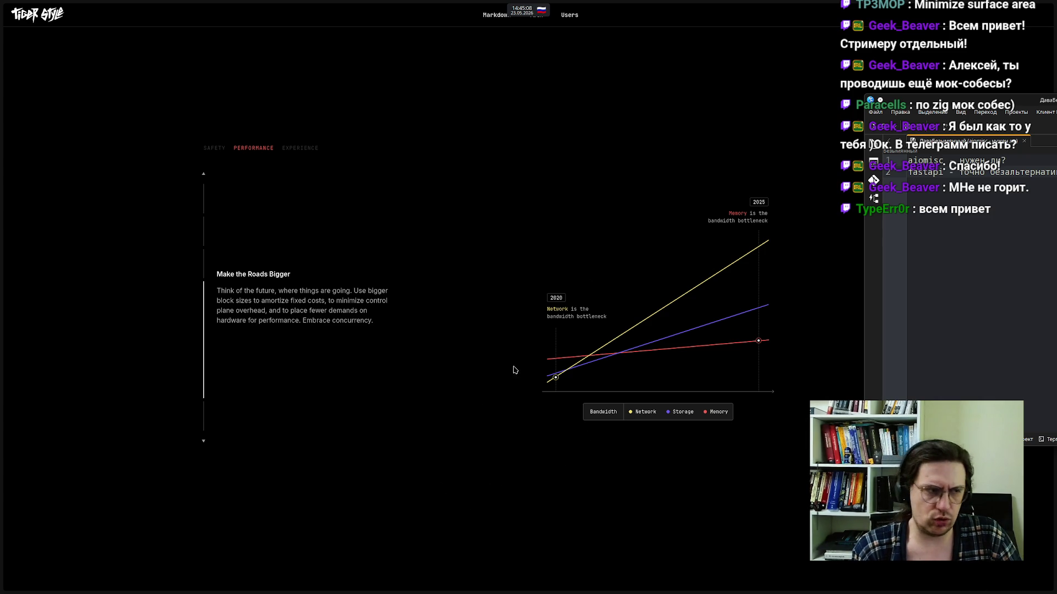
scroll(464, 254, "down", 3)
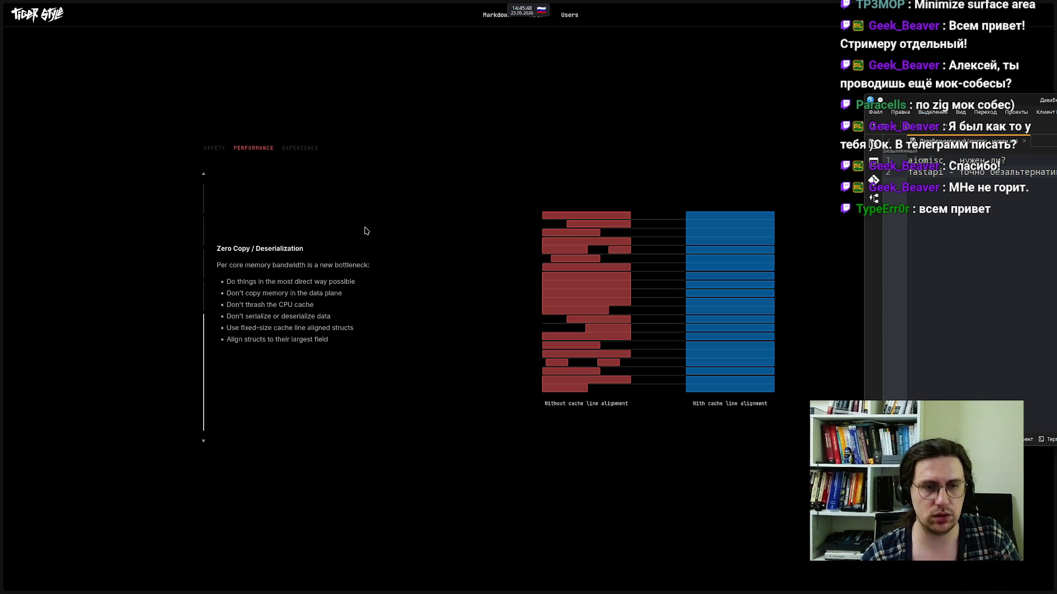
scroll(366, 231, "down", 3)
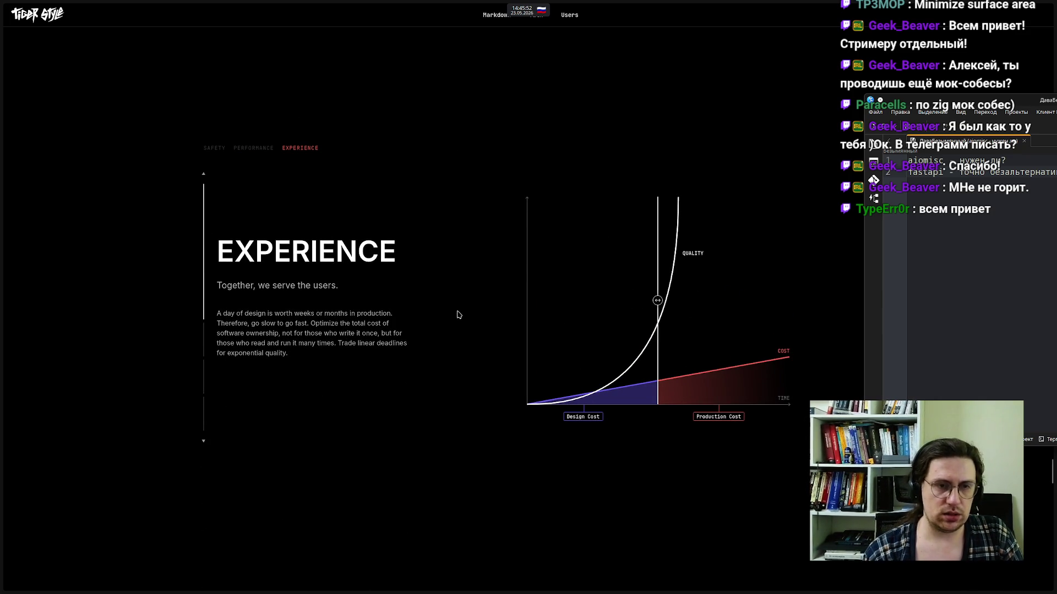
Scroll past the Simplicity And Elegance, Nouns And Verbs and Biodigital Jazz slides to the closing line
scroll(471, 279, "down", 2)
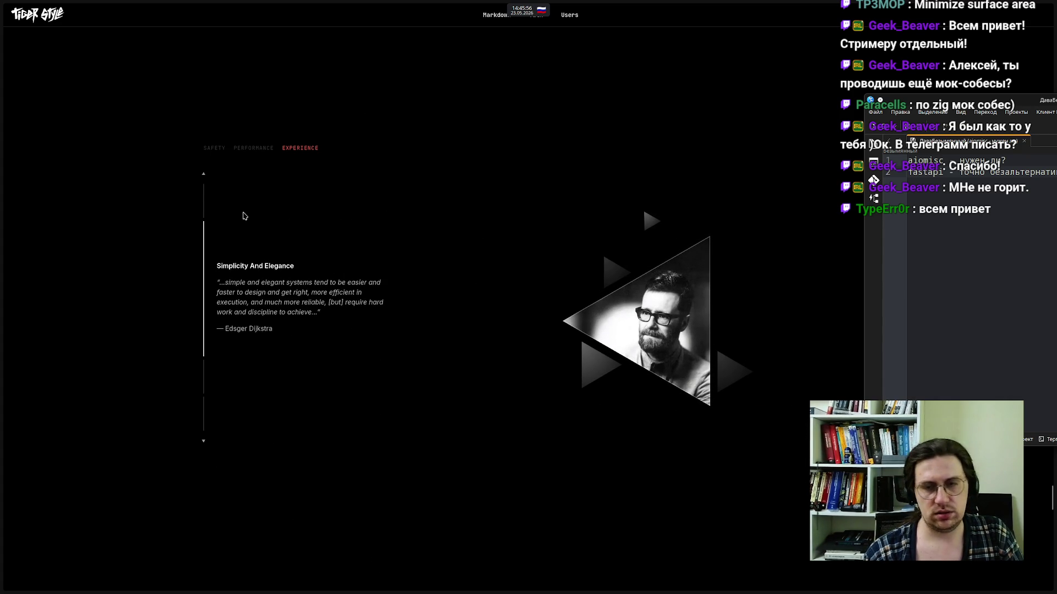
scroll(427, 333, "down", 2)
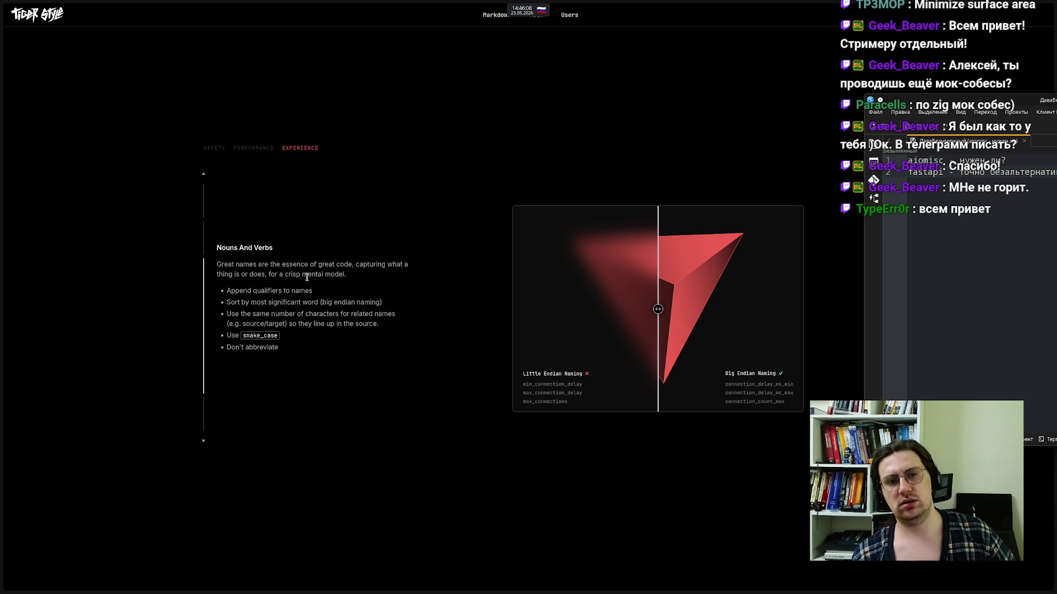
scroll(306, 277, "down", 5)
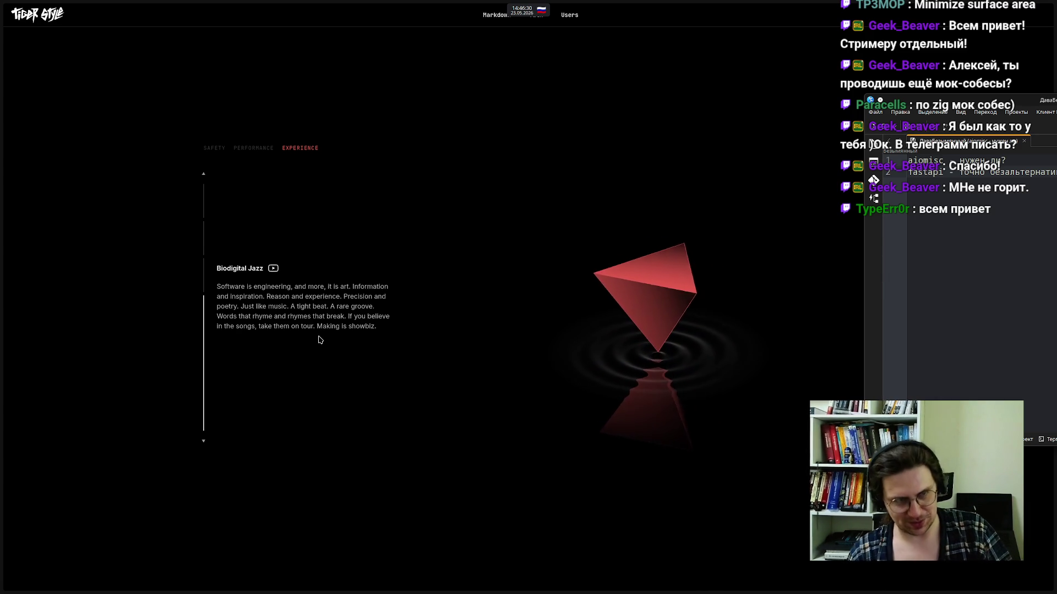
scroll(318, 336, "down", 5)
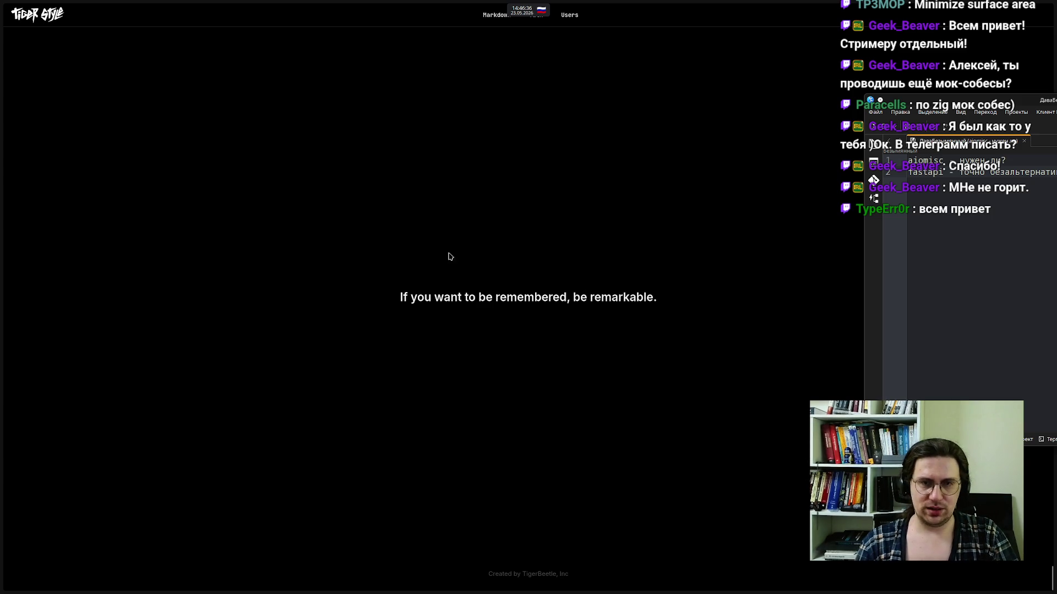
Move the Kate window toward the centre and switch to the GitHub TIGER_STYLE.md tab
mouse_move(393, 4)
mouse_move(981, 100)
left_mouse_down()
mouse_move(578, 118)
mouse_move(683, 140)
left_mouse_up()
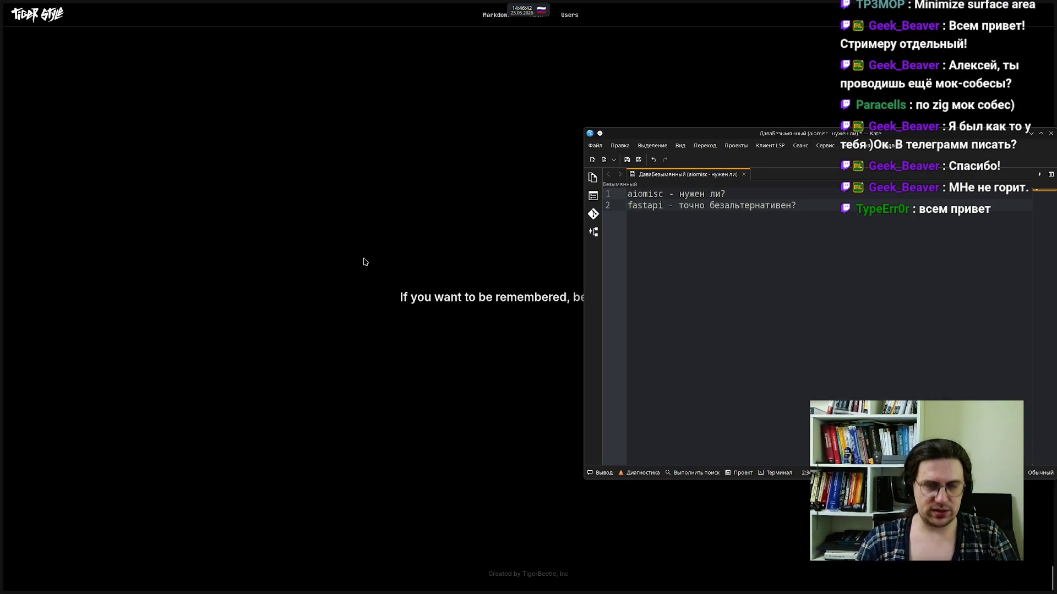
mouse_move(2, 245)
left_click(69, 208)
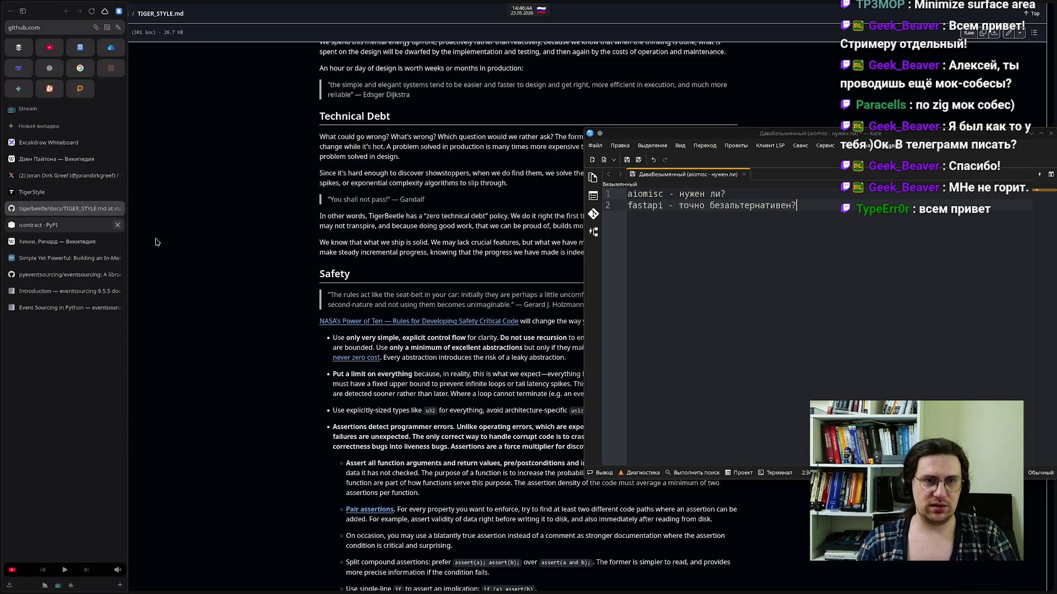
scroll(265, 273, "down", 20)
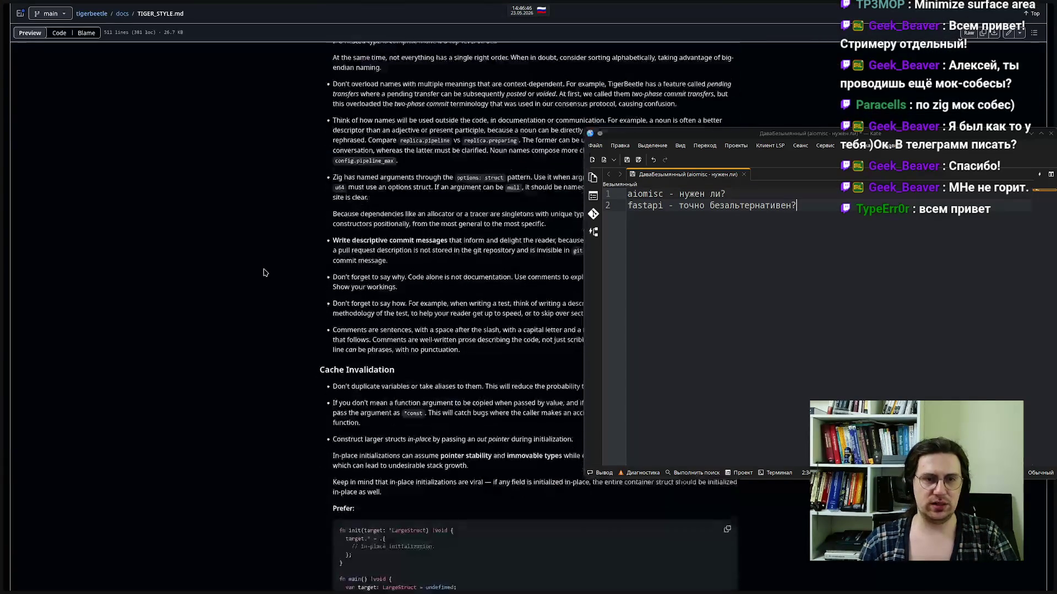
scroll(265, 273, "up", 20)
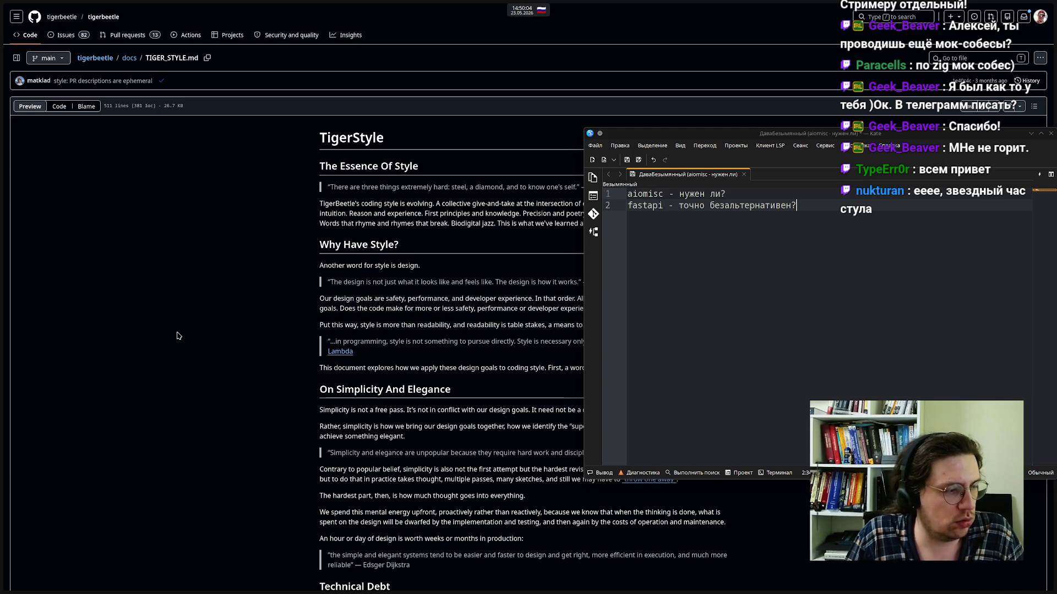
mouse_move(2, 324)
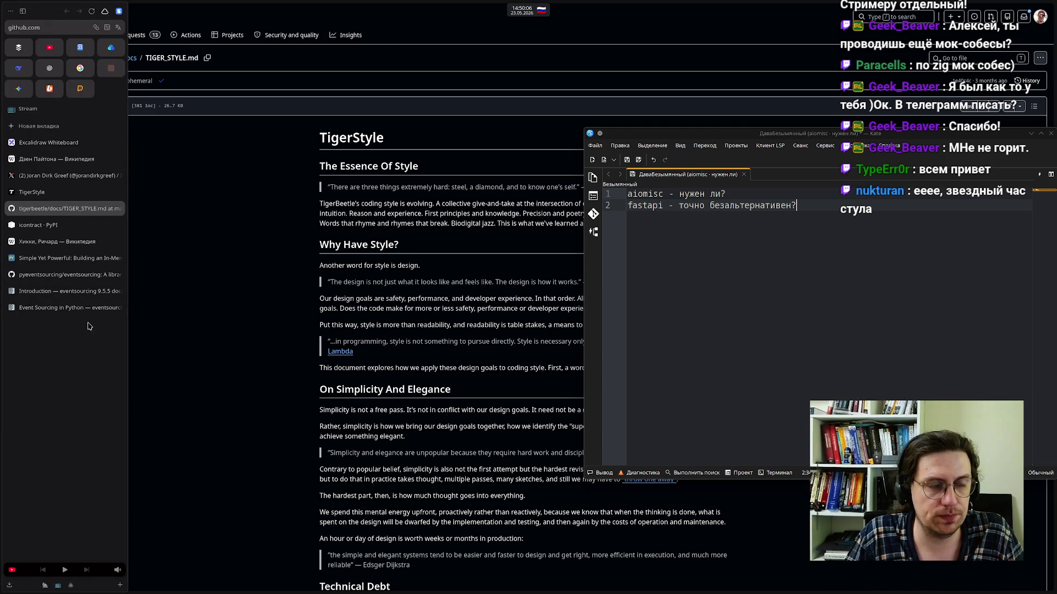
Switch to the icontract PyPI page, move Kate to the right, and scroll into the description
left_click(49, 230)
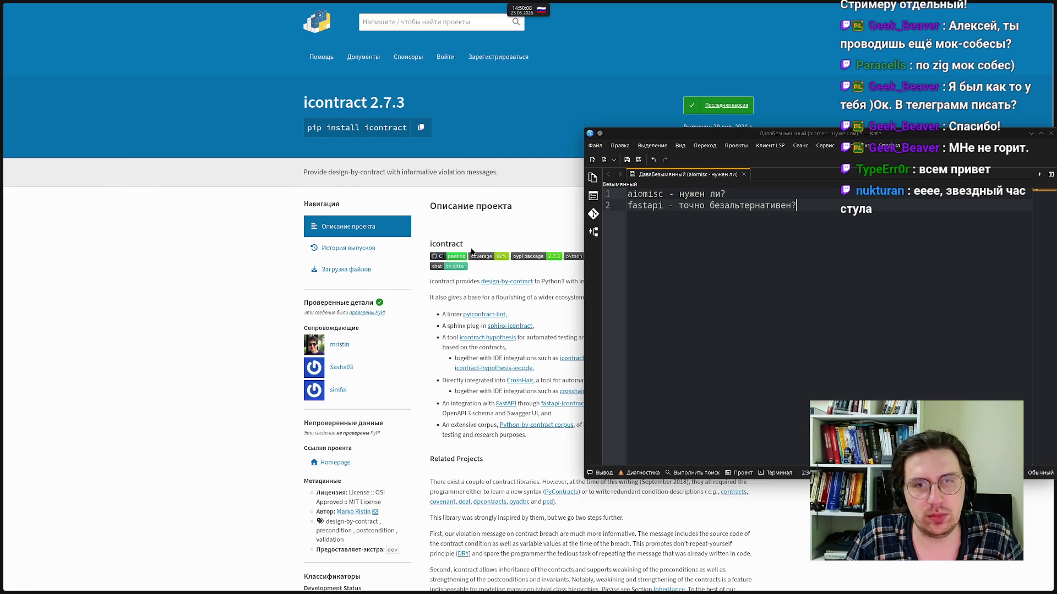
mouse_move(715, 137)
left_mouse_down()
mouse_move(936, 143)
mouse_move(923, 144)
left_mouse_up()
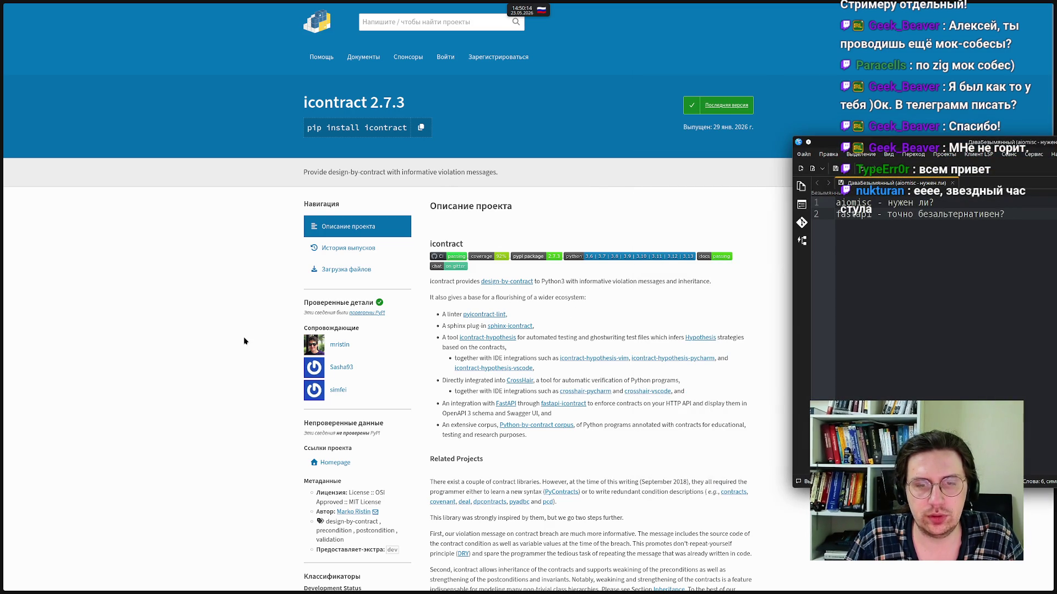
scroll(245, 341, "down", 2)
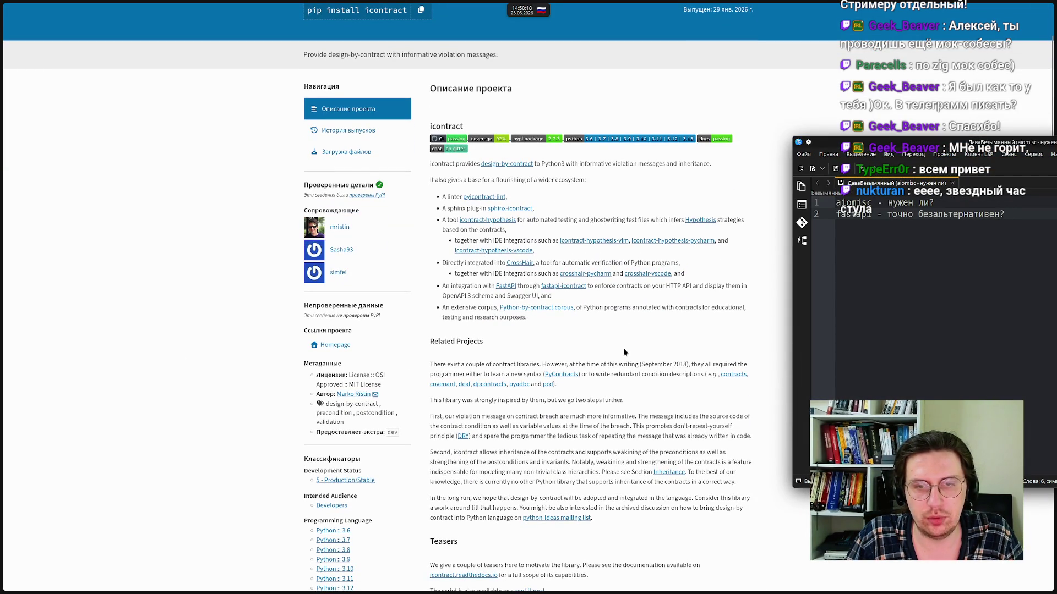
scroll(625, 356, "down", 6)
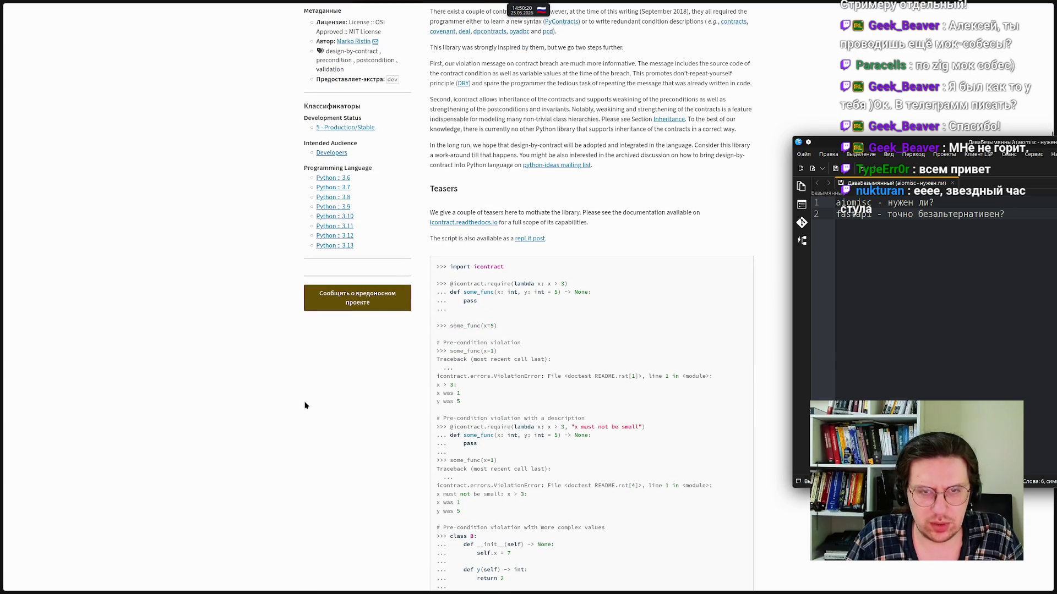
Select and then deselect the some_func lines, and scroll to the post-condition examples
left_click_drag(491, 303, 437, 285)
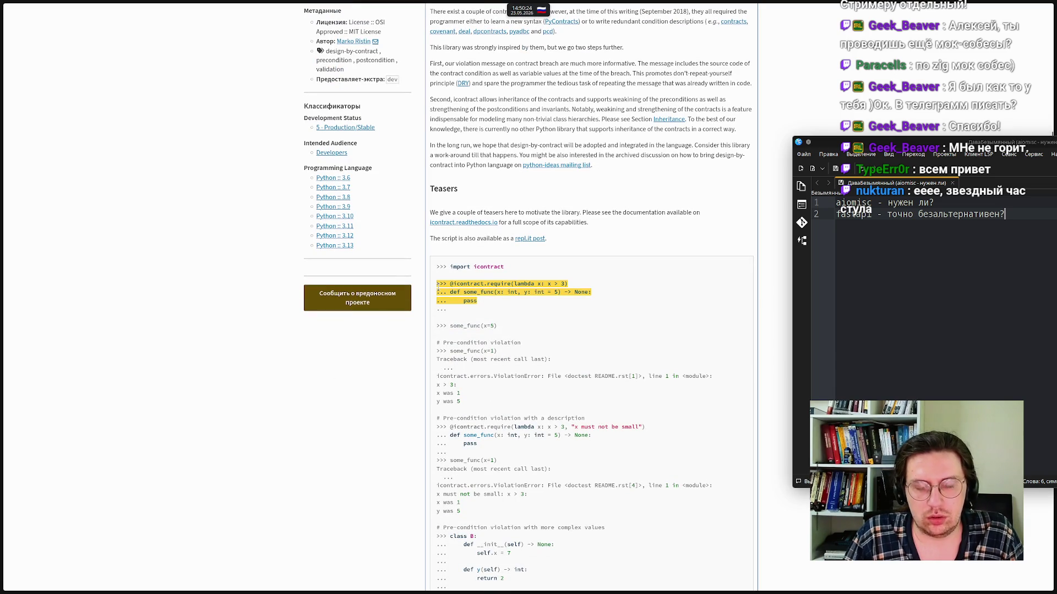
left_click(253, 386)
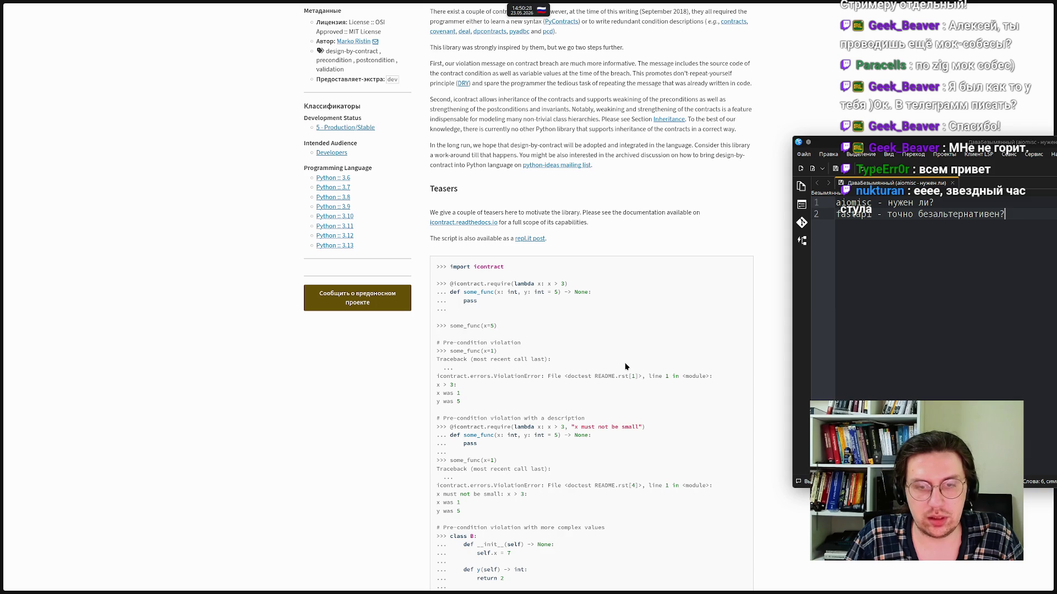
scroll(625, 367, "down", 4)
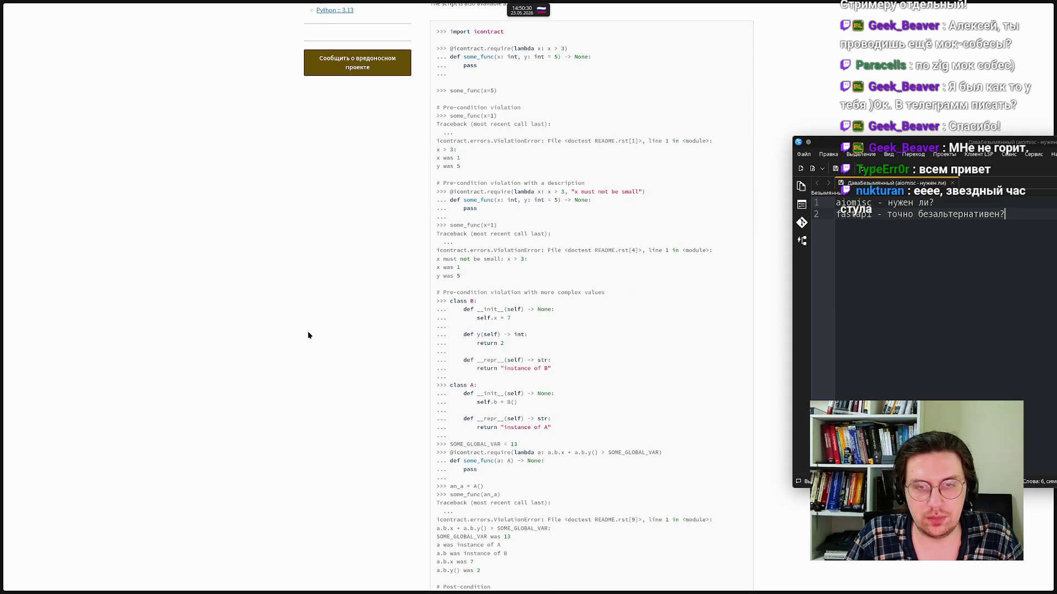
scroll(308, 335, "down", 4)
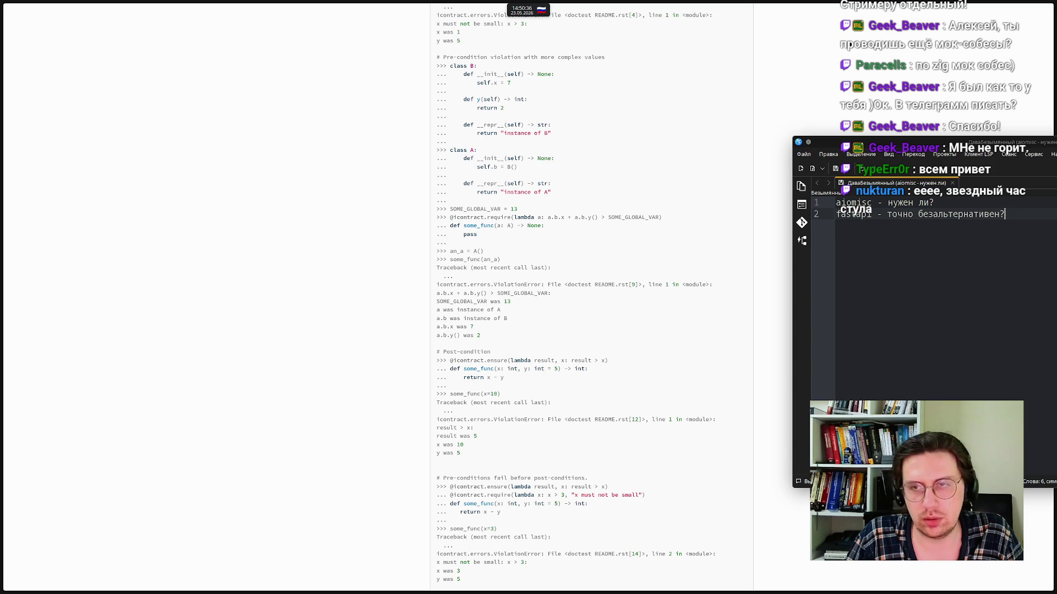
Move the Kate note up and copy the icontract PyPI page address
mouse_move(969, 143)
left_mouse_down()
mouse_move(589, 111)
mouse_move(667, 13)
mouse_move(719, 29)
mouse_move(760, 25)
left_mouse_up()
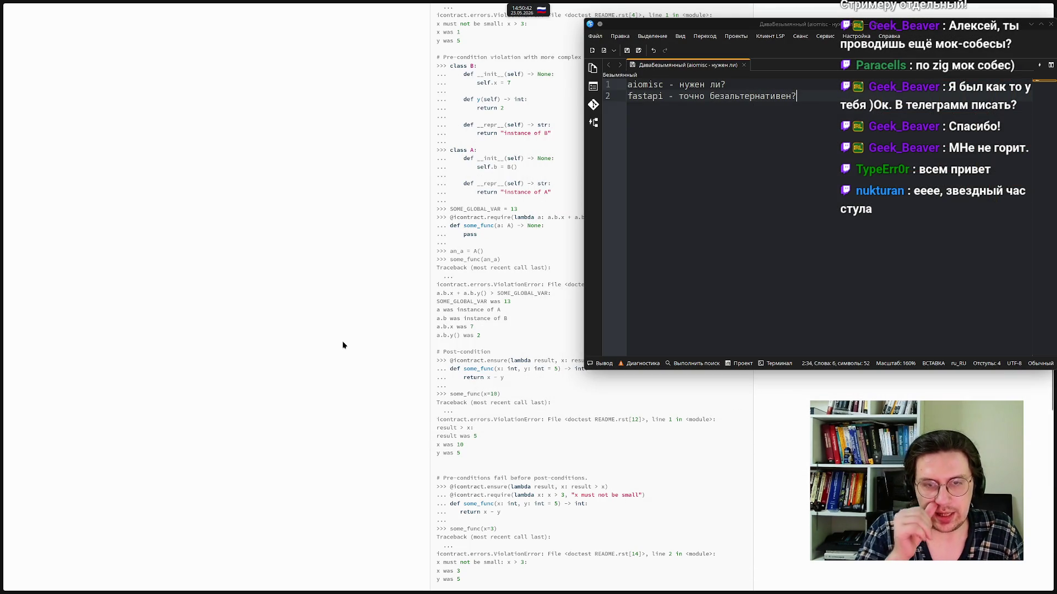
mouse_move(2, 83)
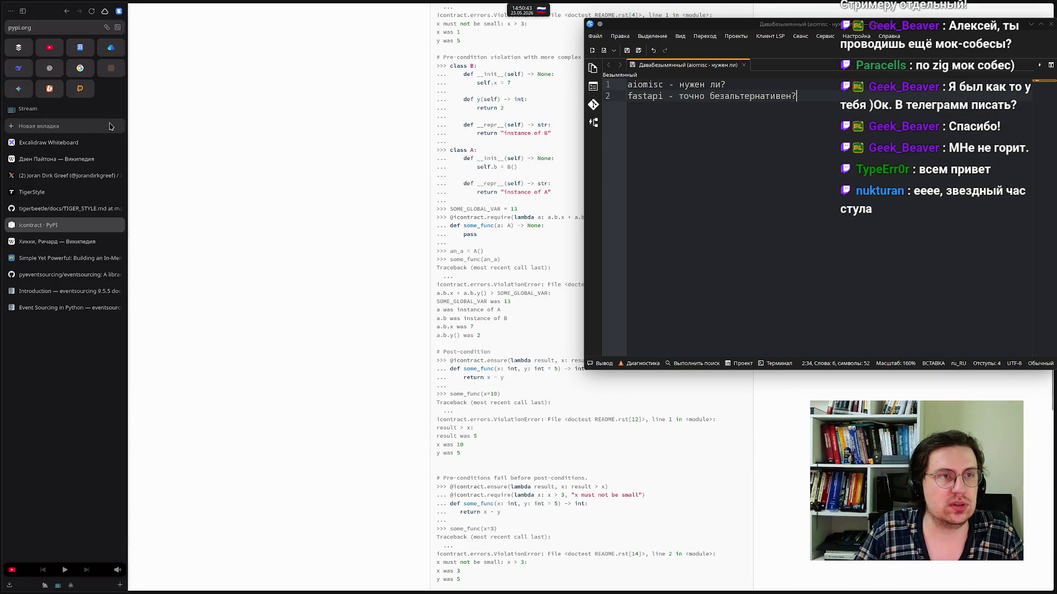
left_click(30, 27)
right_click(33, 29)
left_click(57, 78)
Select all text in the Kate note and delete both lines
key("alt+Tab")
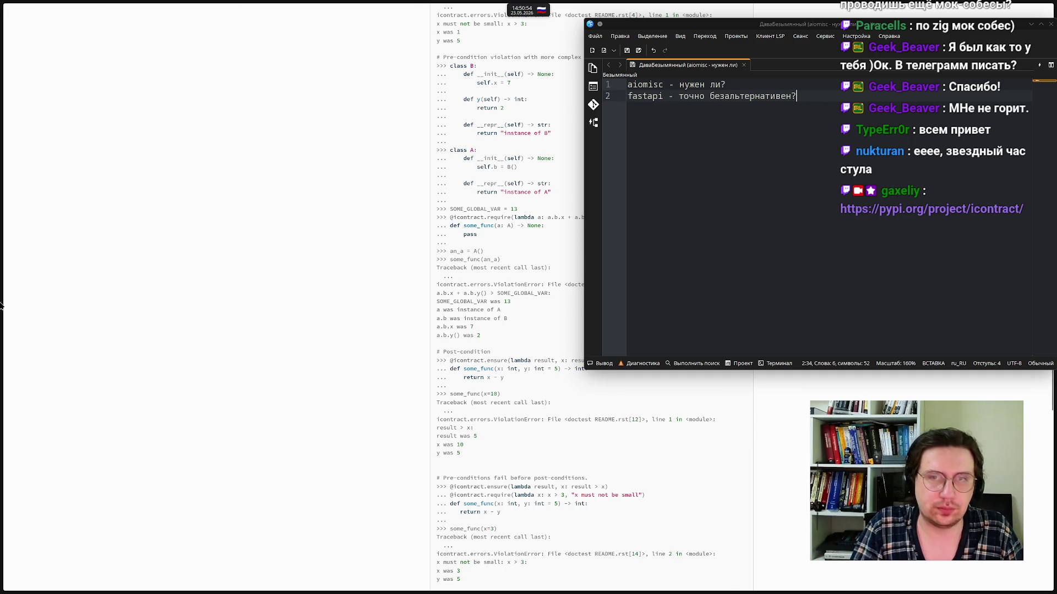
key("ctrl+a")
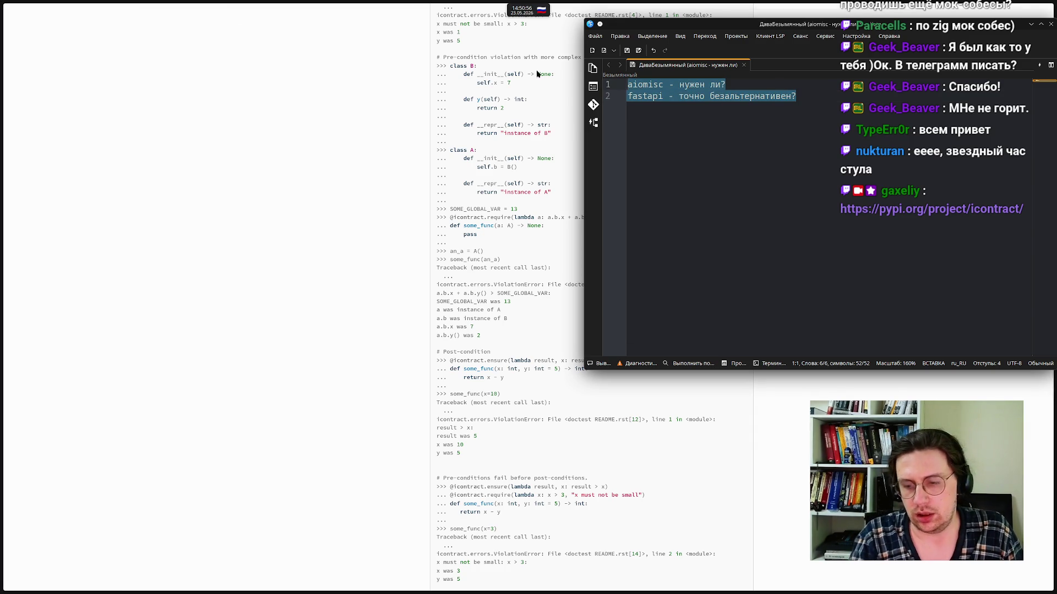
key("Delete")
left_click(308, 226)
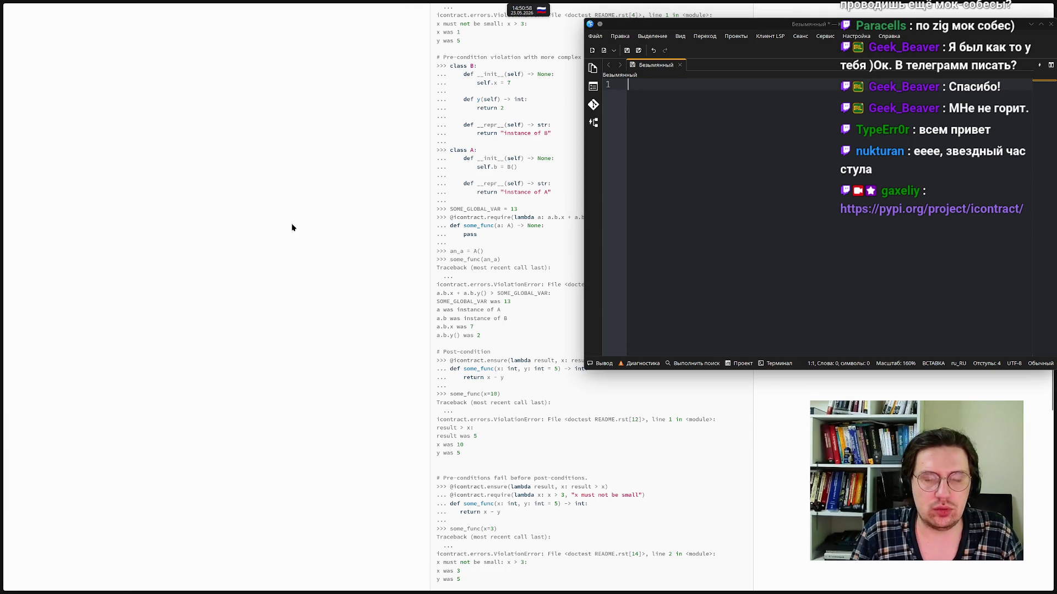
Switch to the Хикки, Ричард Wikipedia article and move Kate to the lower right
mouse_move(3, 226)
left_click(55, 241)
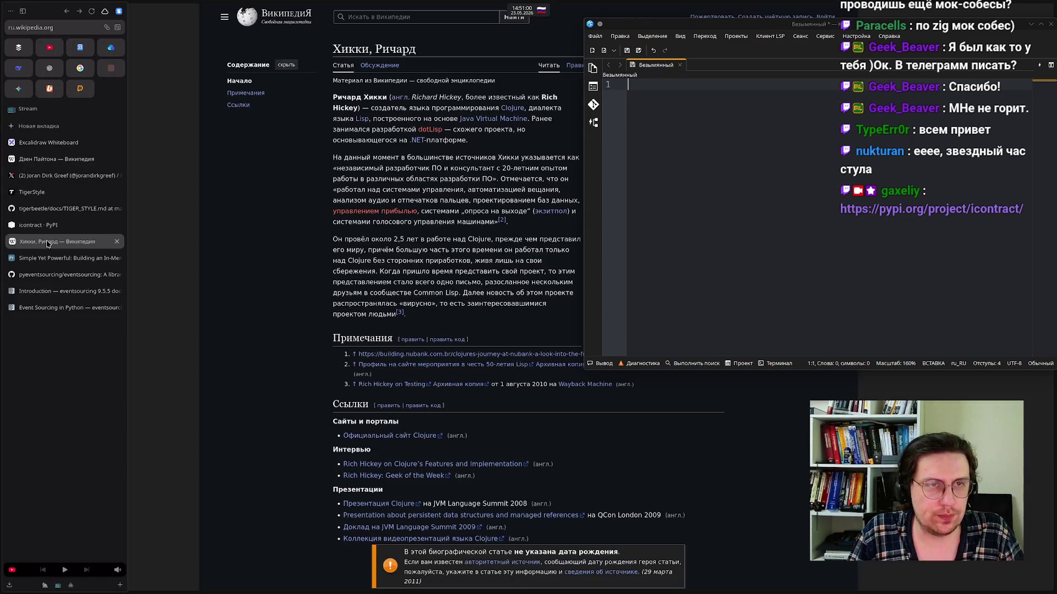
mouse_move(950, 26)
left_mouse_down()
mouse_move(1024, 305)
mouse_move(663, 55)
mouse_move(682, 28)
mouse_move(748, 151)
mouse_move(930, 330)
mouse_move(909, 347)
left_mouse_up()
Follow the article's link to Rich Hickey's Twitter profile
scroll(253, 281, "down", 3)
scroll(269, 255, "up", 3)
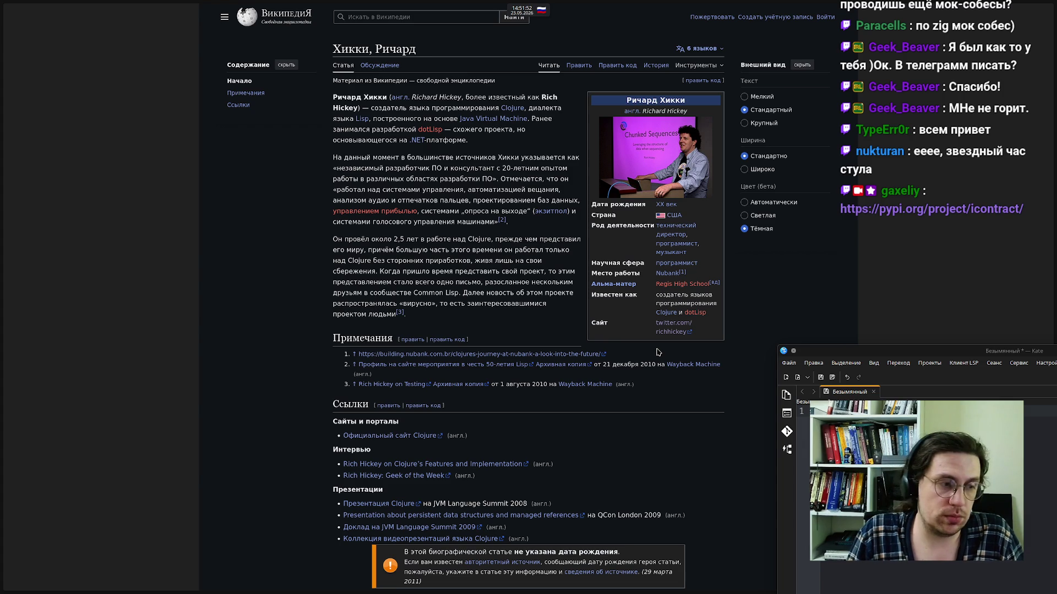
mouse_move(4, 248)
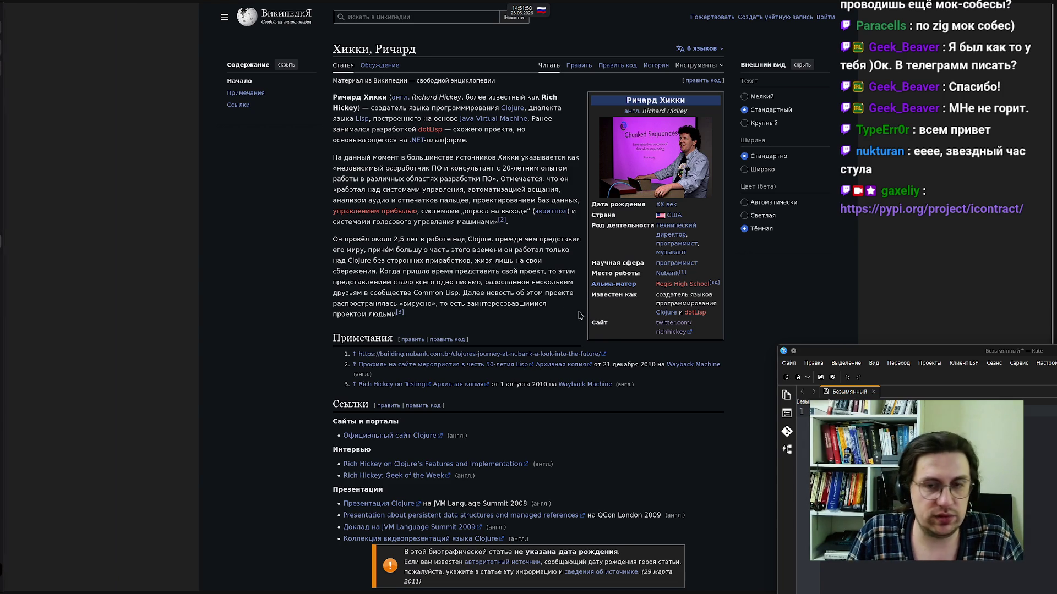
left_click(664, 327)
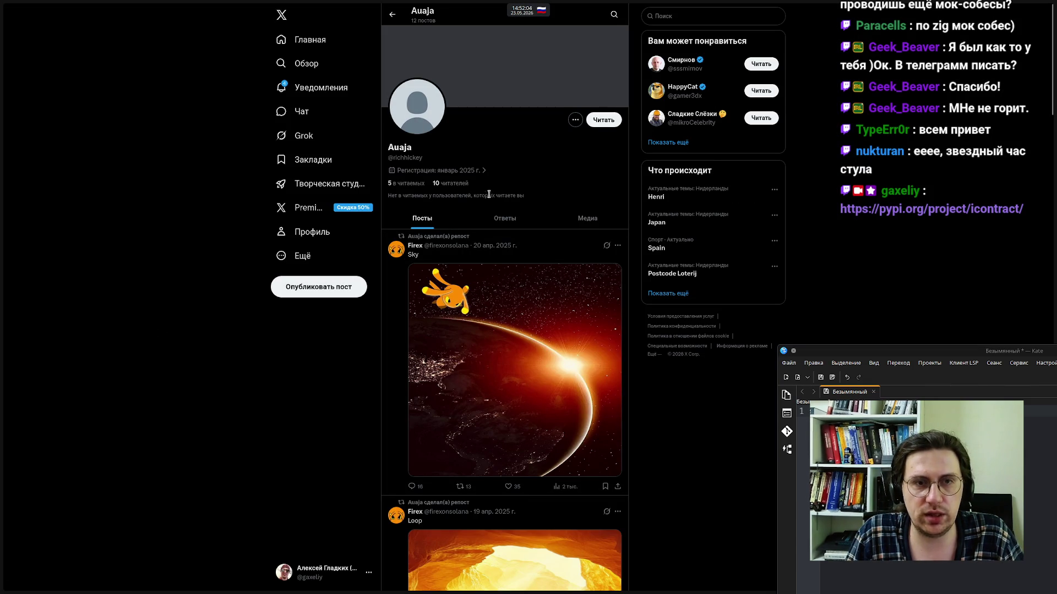
scroll(507, 307, "down", 5)
scroll(507, 307, "down", 20)
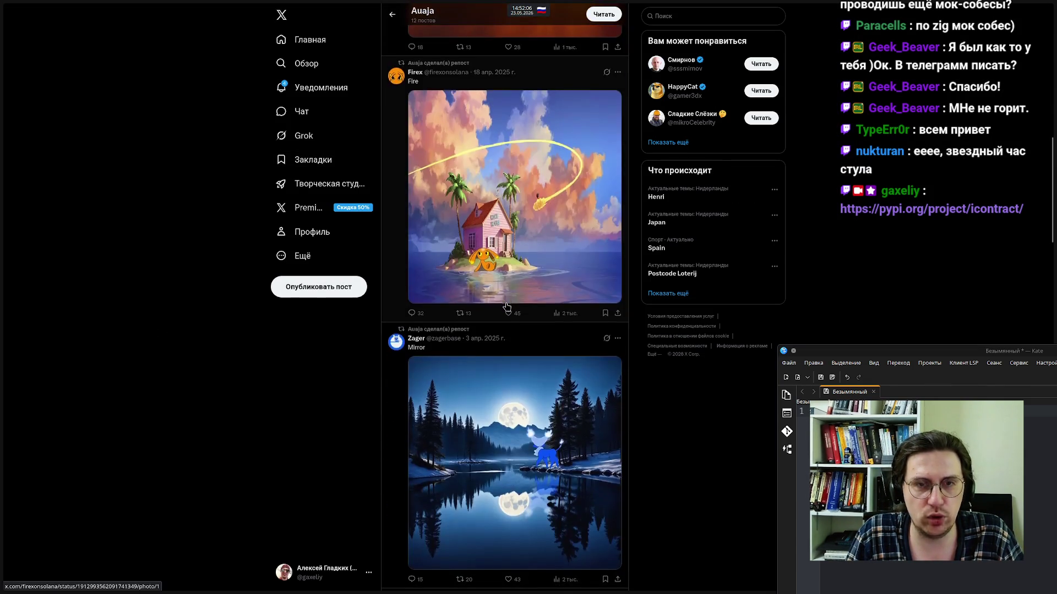
middle_click(193, 373)
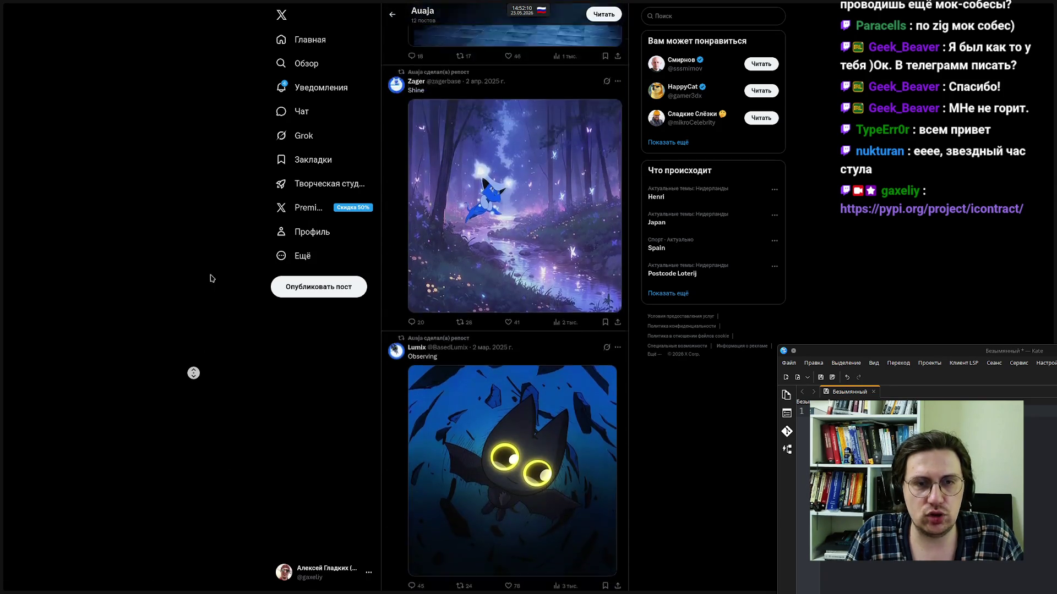
middle_click(196, 212)
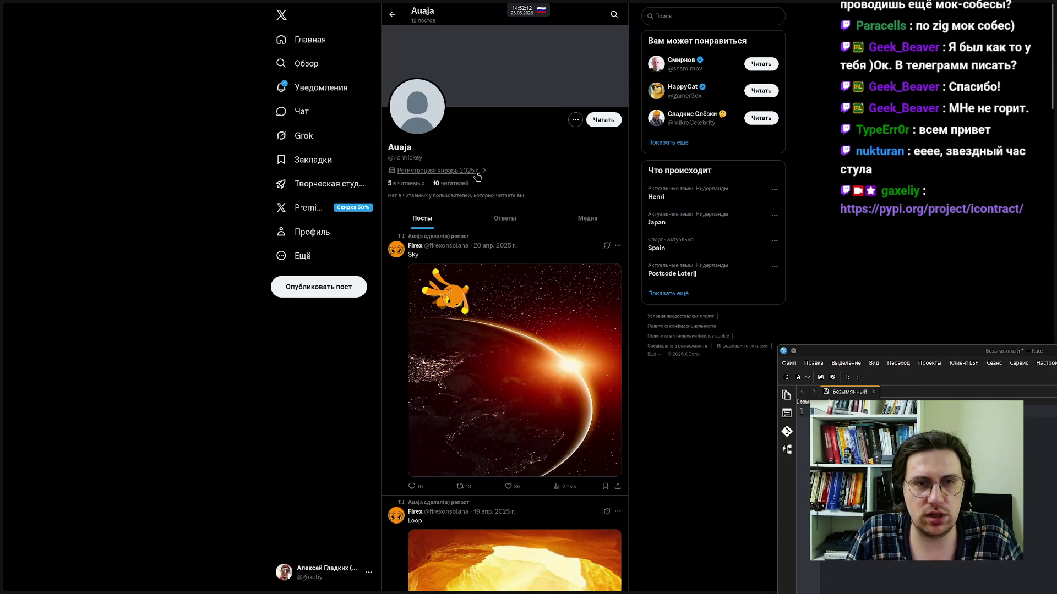
left_click(456, 170)
left_click(149, 197)
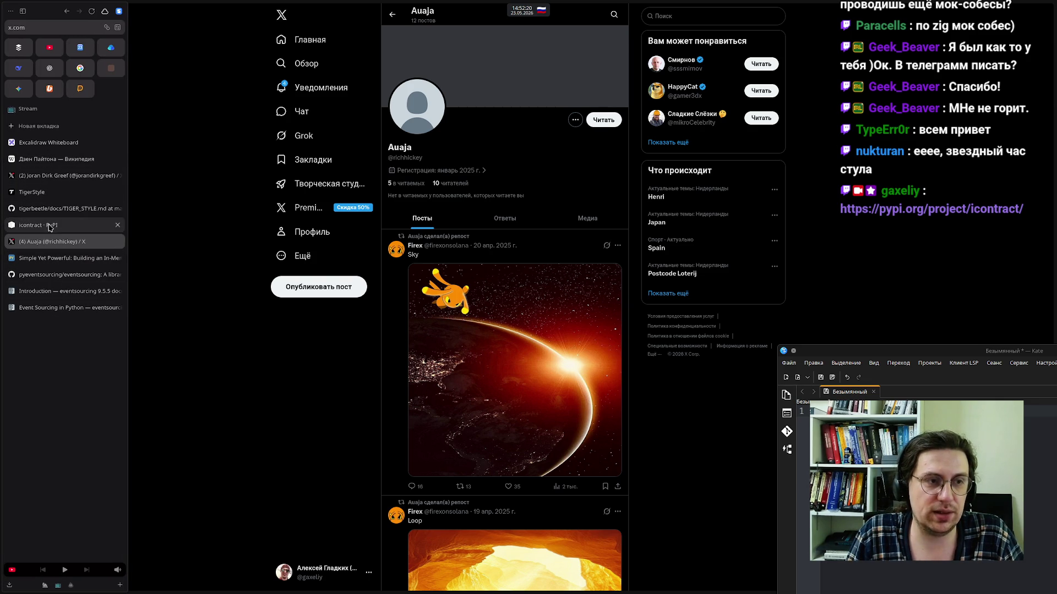
left_click(67, 11)
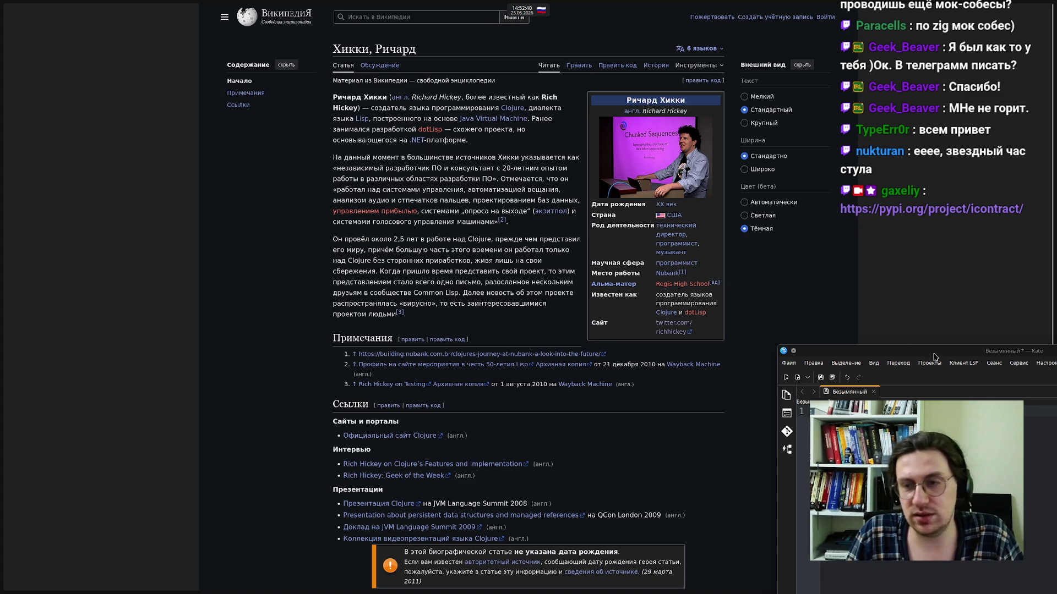
Place the Kate note up beside the Хикки, Ричард article and open the page's context menu
mouse_move(993, 355)
left_mouse_down()
mouse_move(1005, 357)
mouse_move(793, 110)
mouse_move(828, 55)
mouse_move(816, 11)
left_mouse_up()
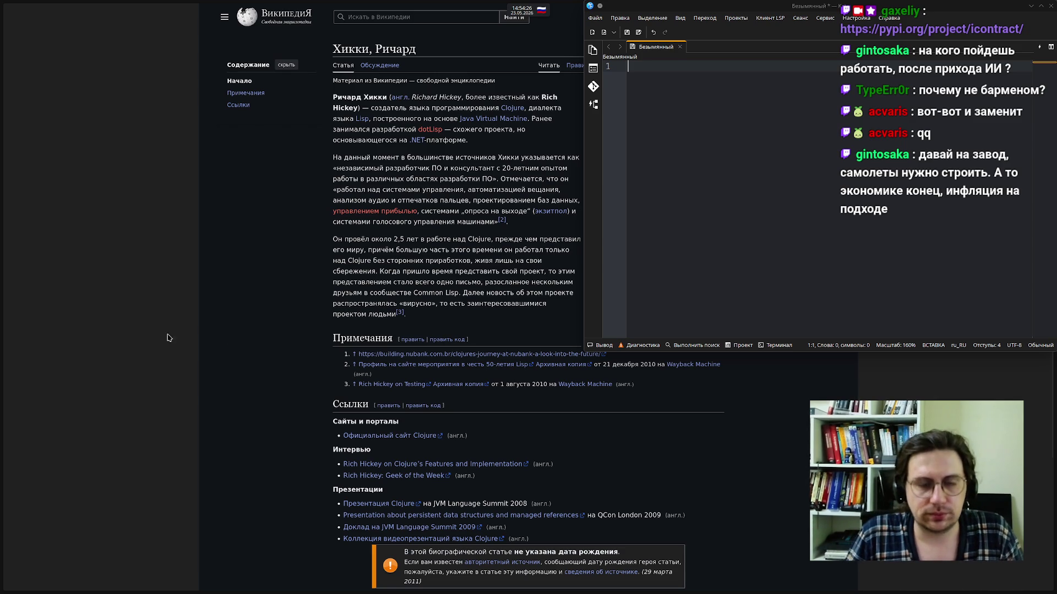
right_click(457, 323)
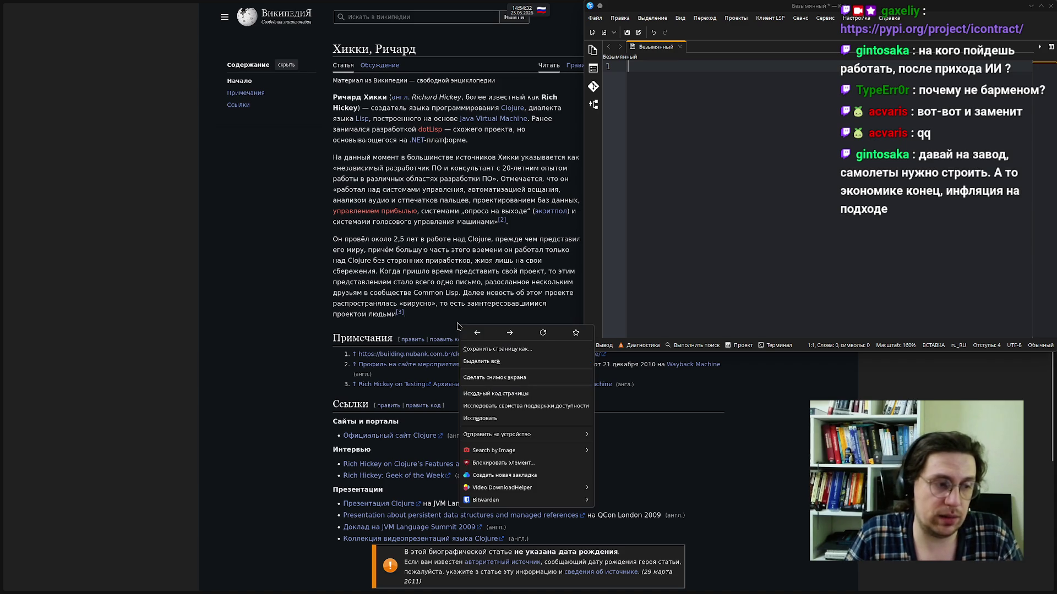
left_click(388, 304)
right_click(346, 324)
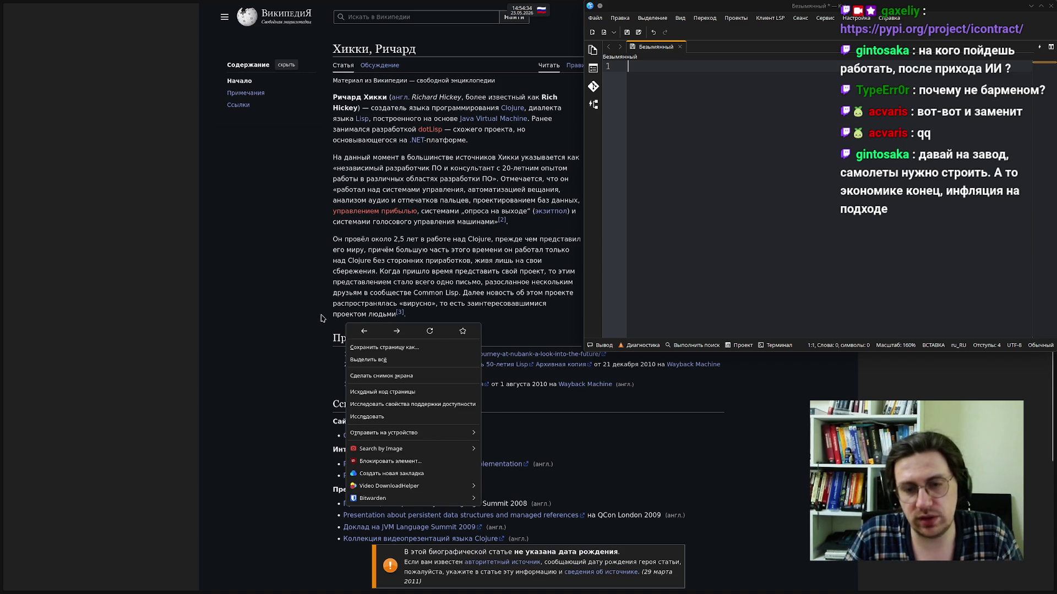
left_click(319, 318)
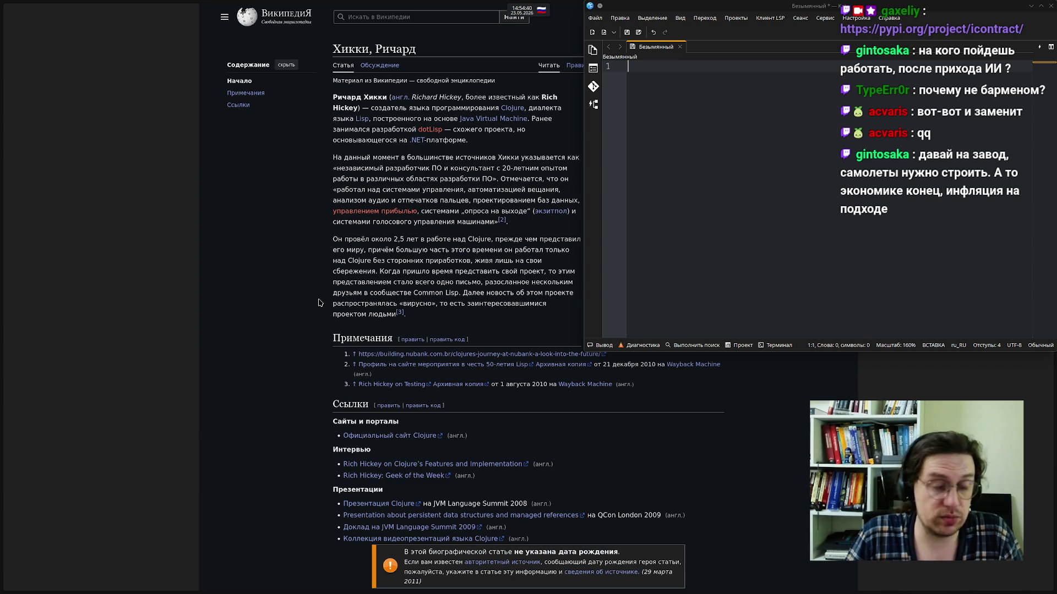
right_click(391, 153)
left_click(383, 154)
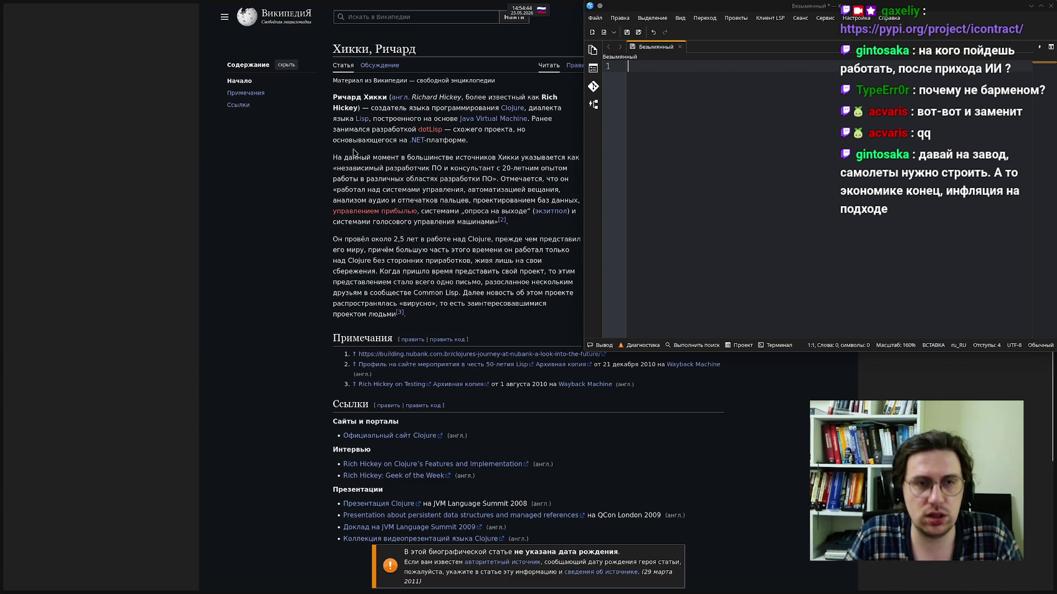
right_click(341, 152)
left_click(527, 144)
right_click(461, 150)
left_click(386, 176)
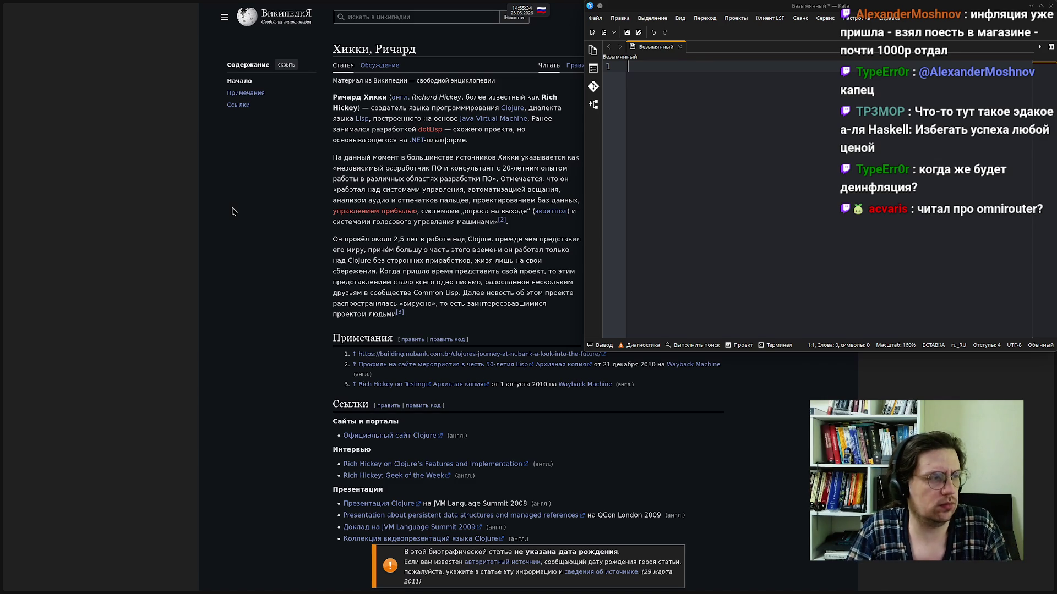
mouse_move(5, 190)
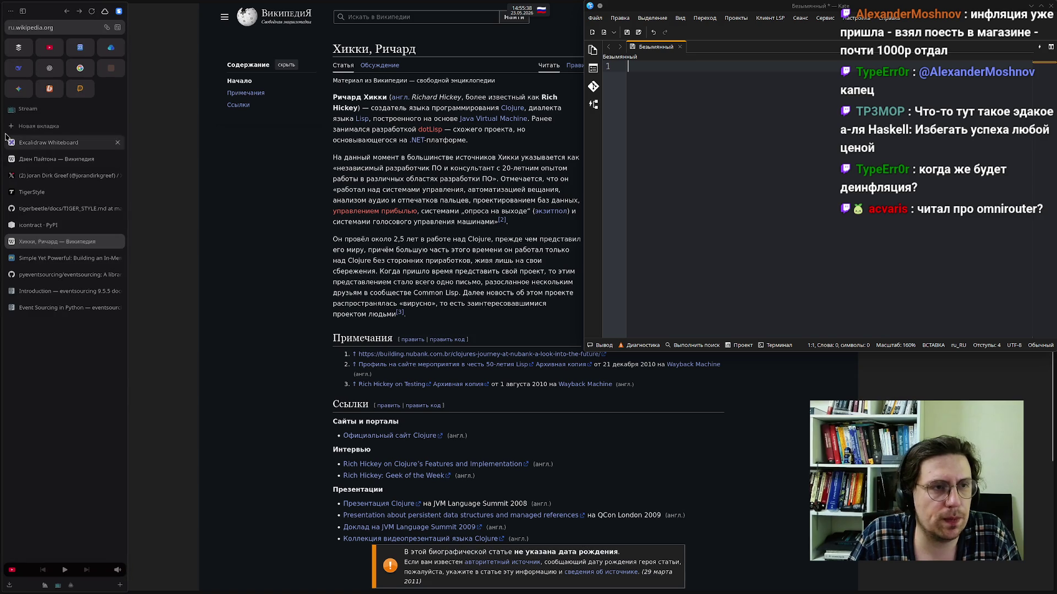
left_click(38, 126)
Search Google for 'omnirouter' and look over the results
type("omnirouter")
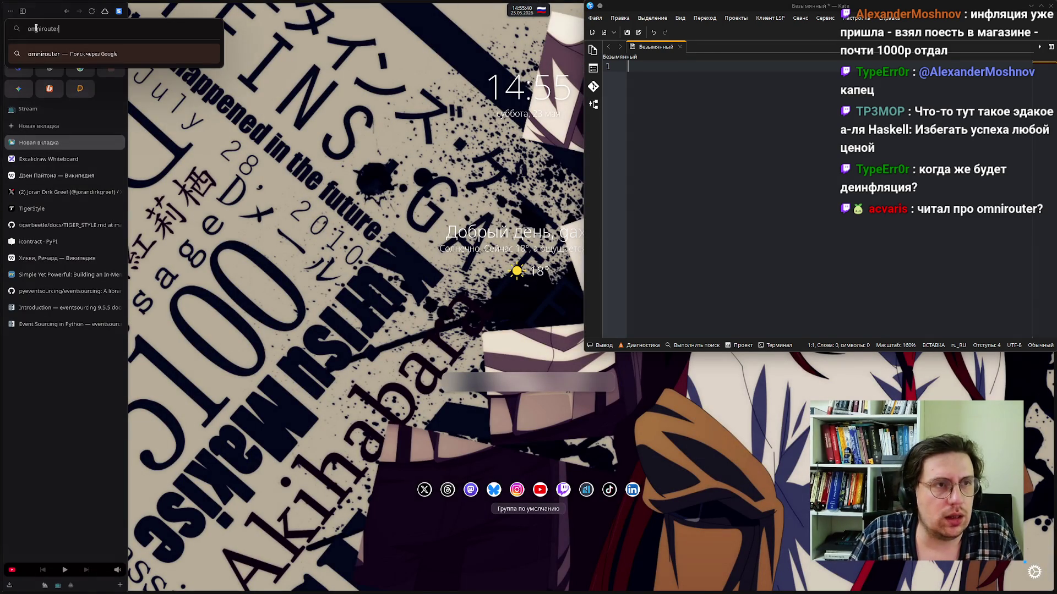
key("Return")
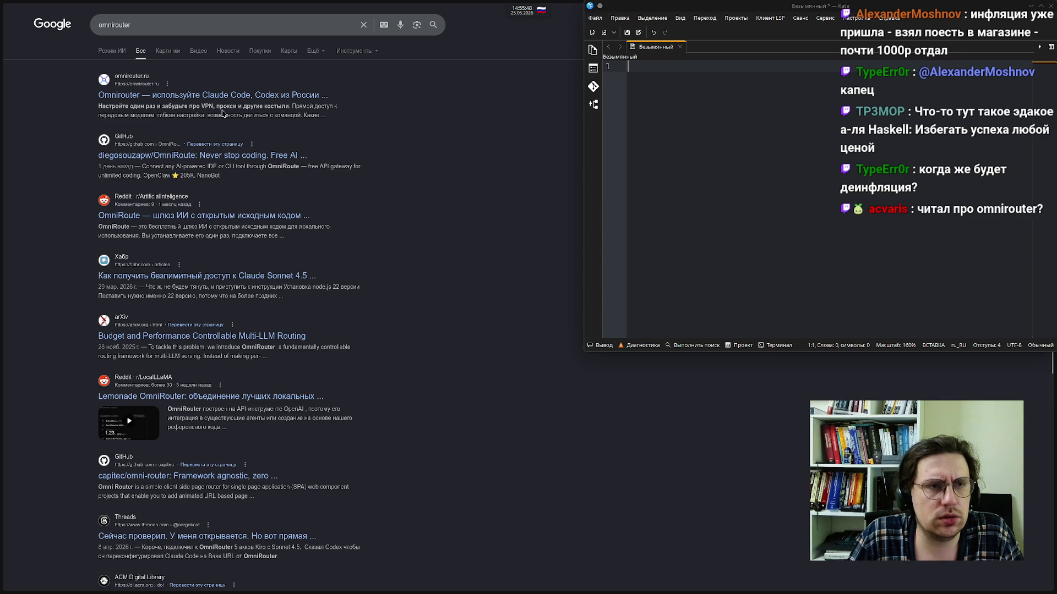
mouse_move(5, 223)
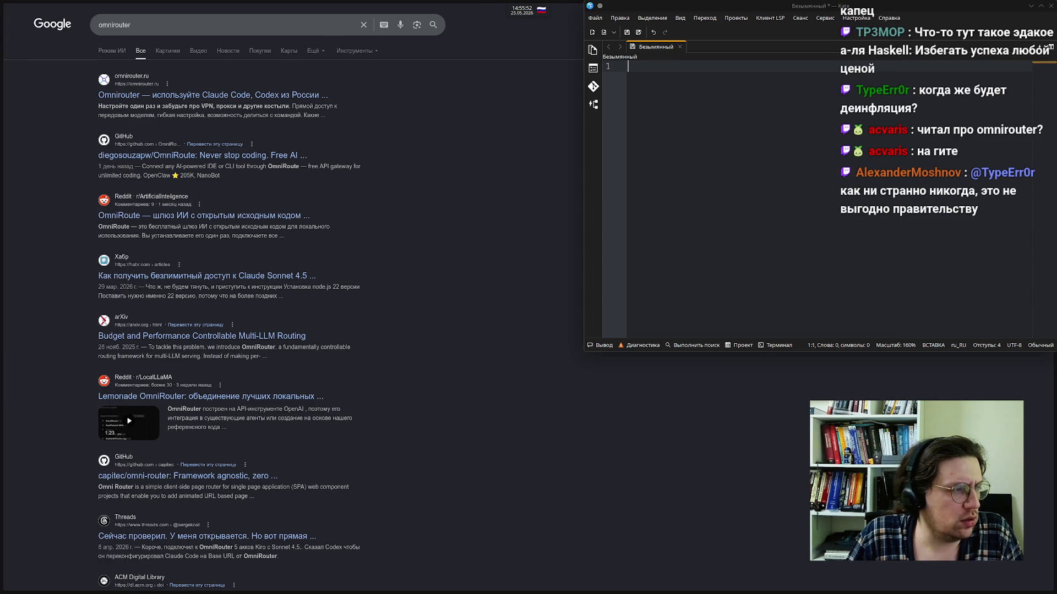
mouse_move(3, 261)
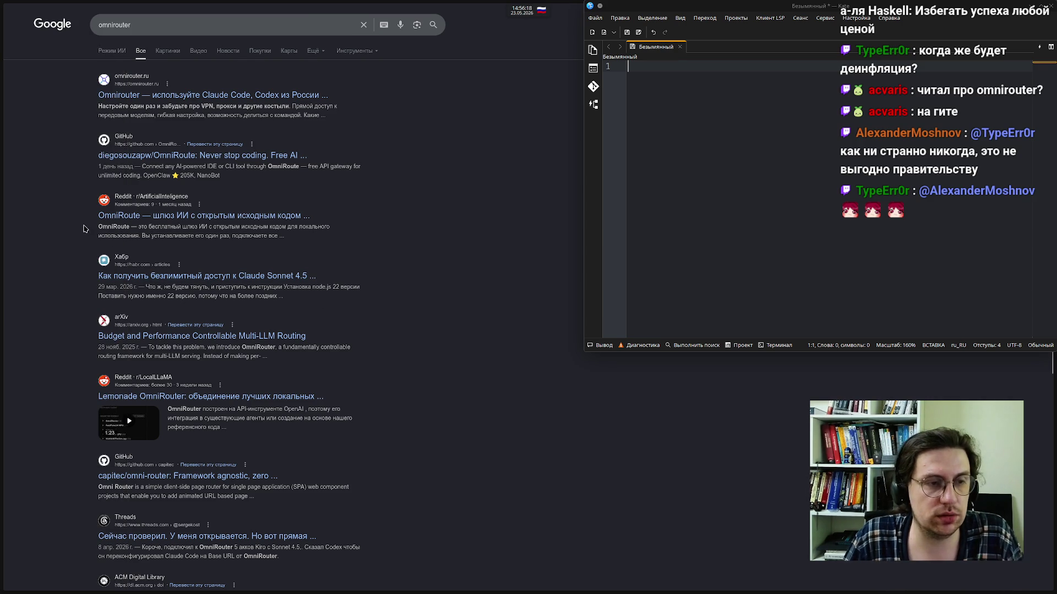
mouse_move(19, 343)
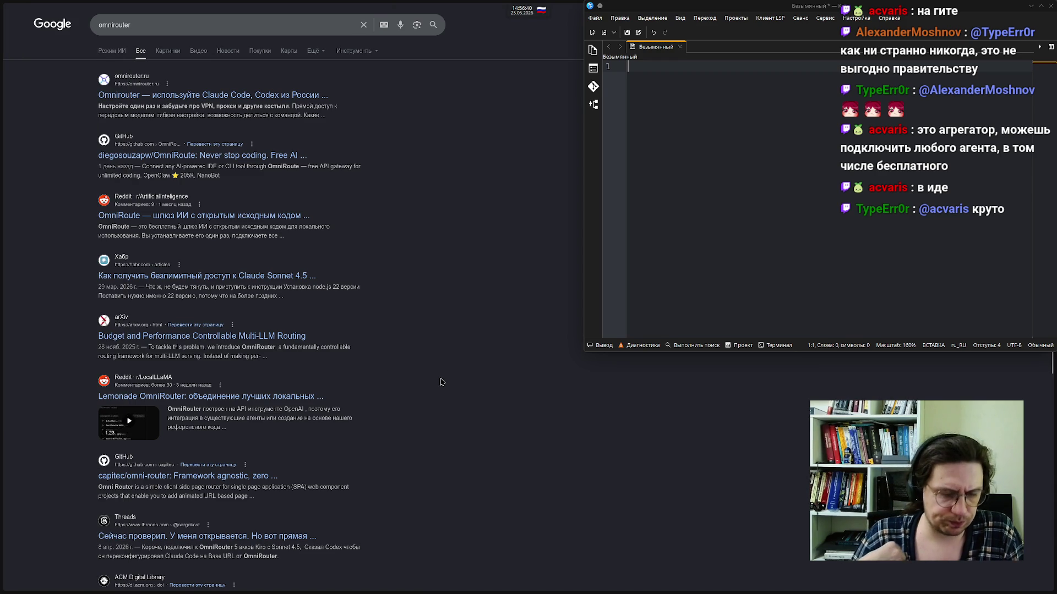
mouse_move(467, 592)
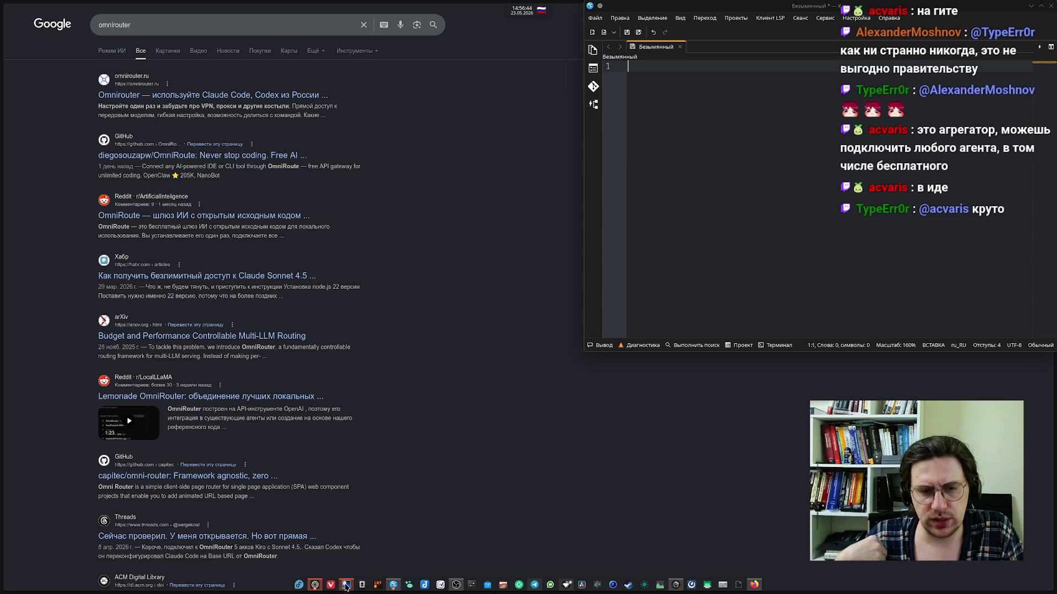
mouse_move(346, 587)
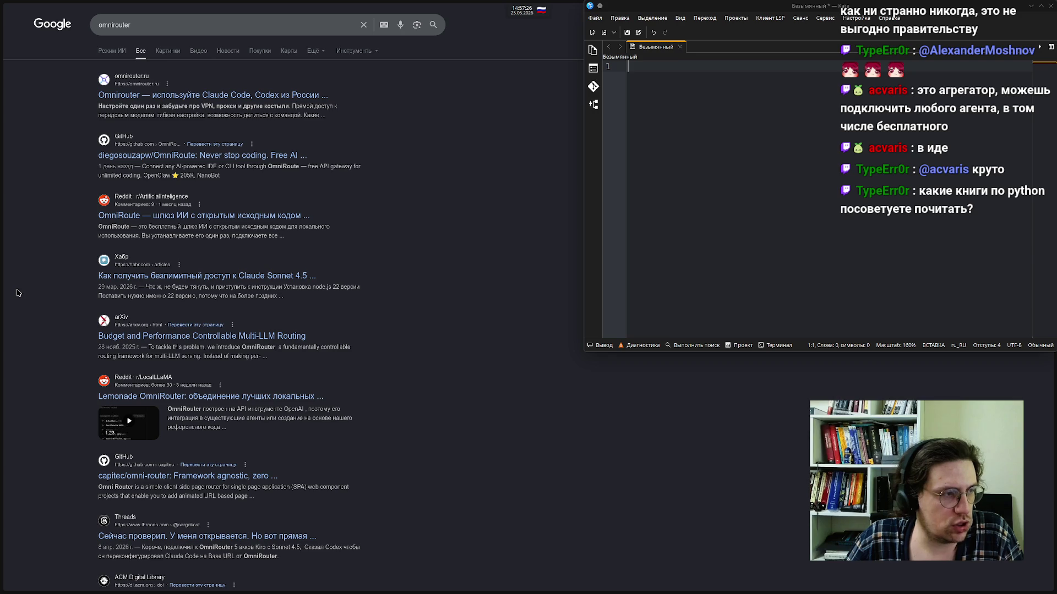
mouse_move(2, 294)
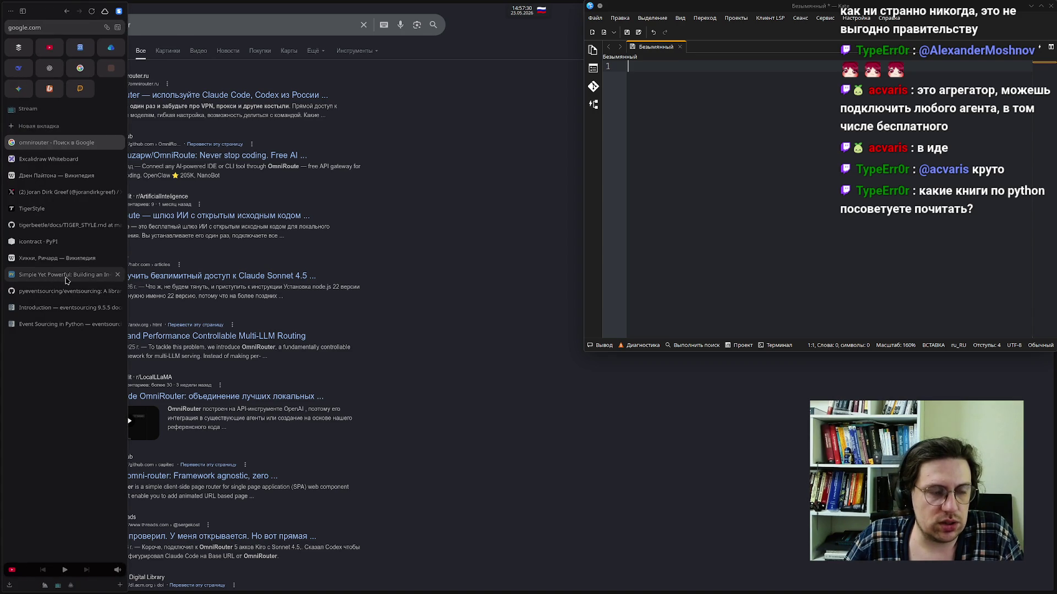
Glance at the Simple Yet Powerful tab, return to the Хикки, Ричард article, and focus the Kate note
left_click(66, 276)
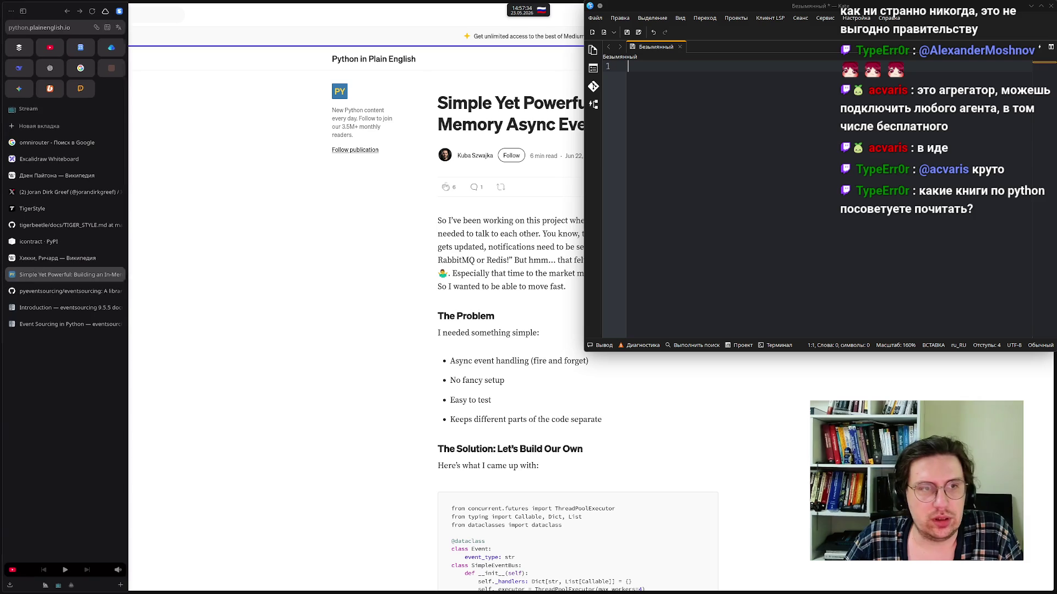
left_click(55, 258)
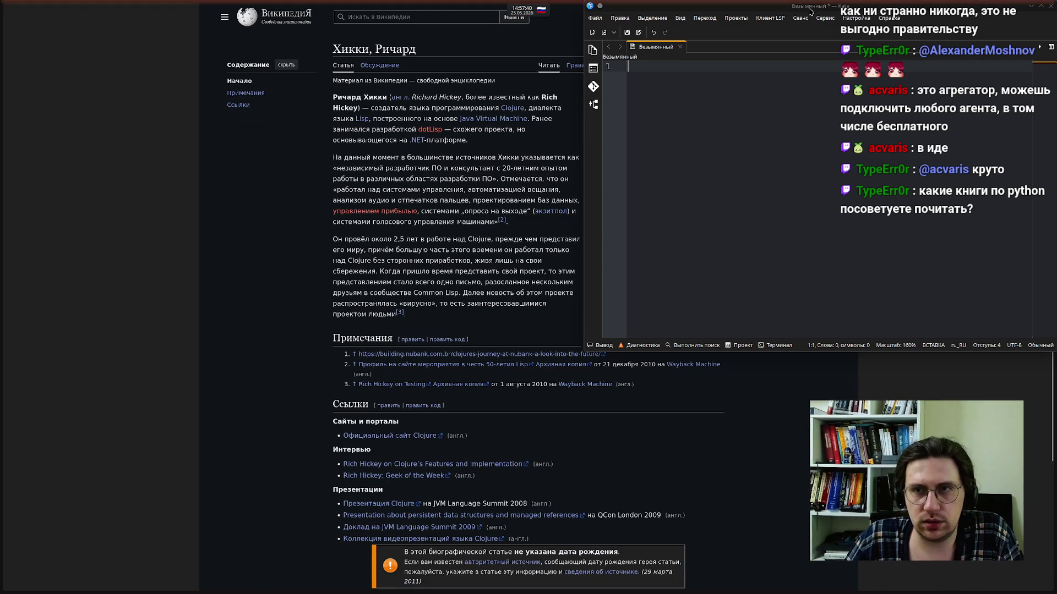
mouse_move(1, 297)
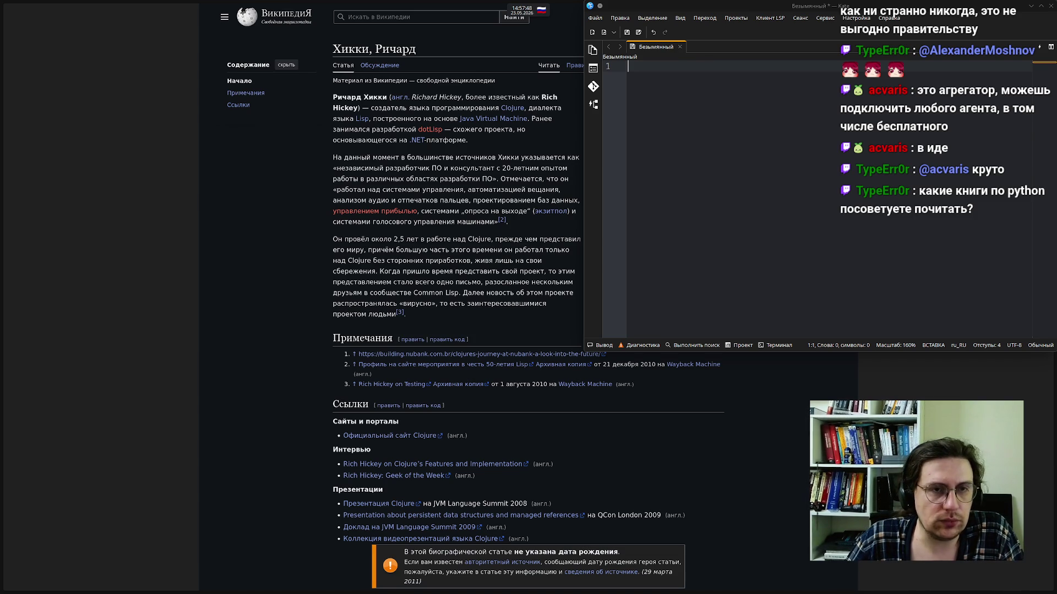
left_click(849, 158)
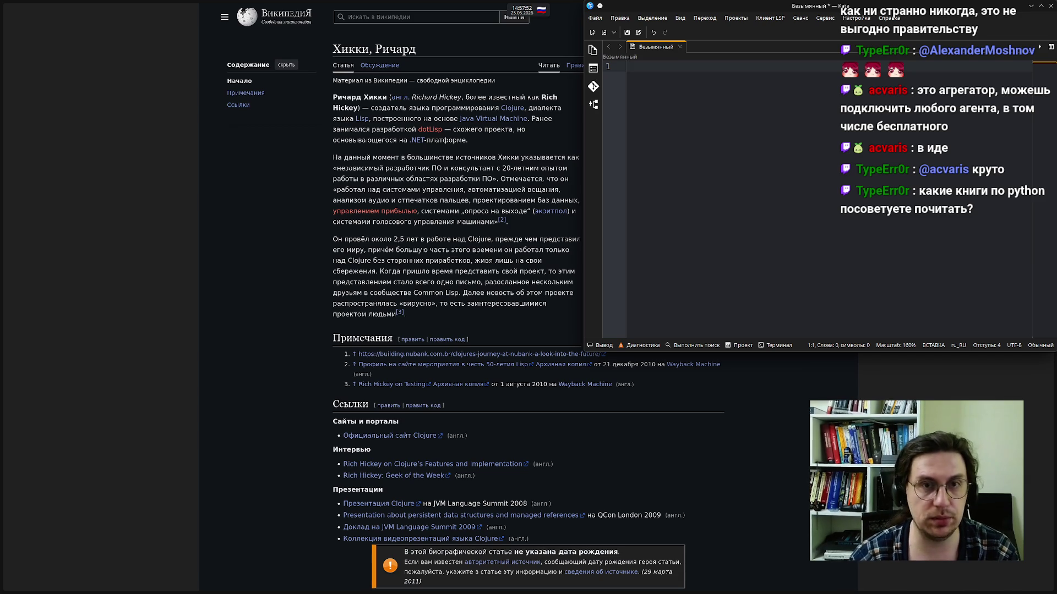
Switch to the English layout and type 'Simple Made Easy' on line 1 of the note
key("alt+shift")
type("Simple ")
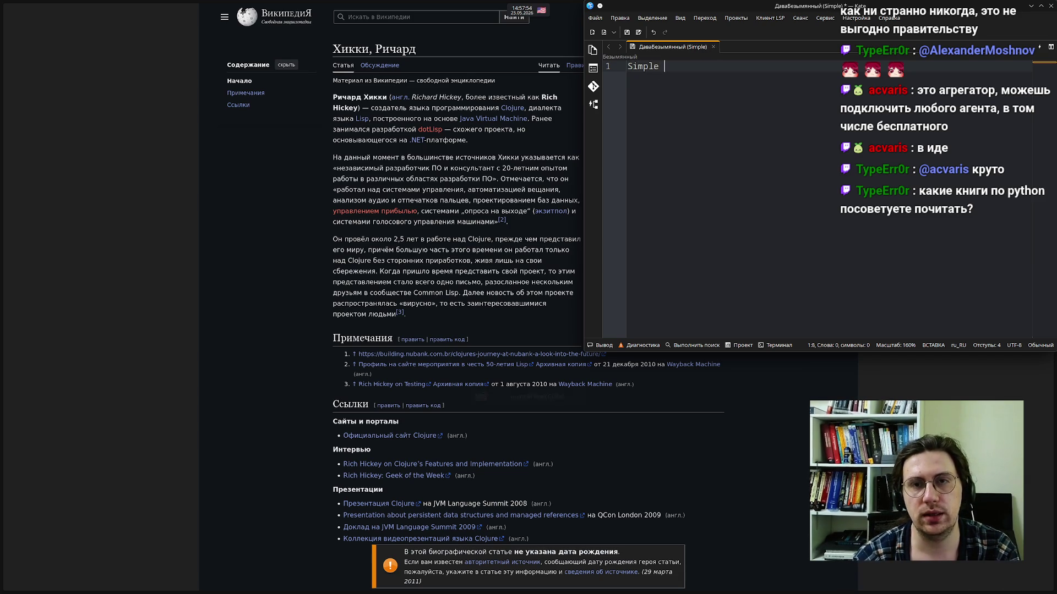
type("Made Eas")
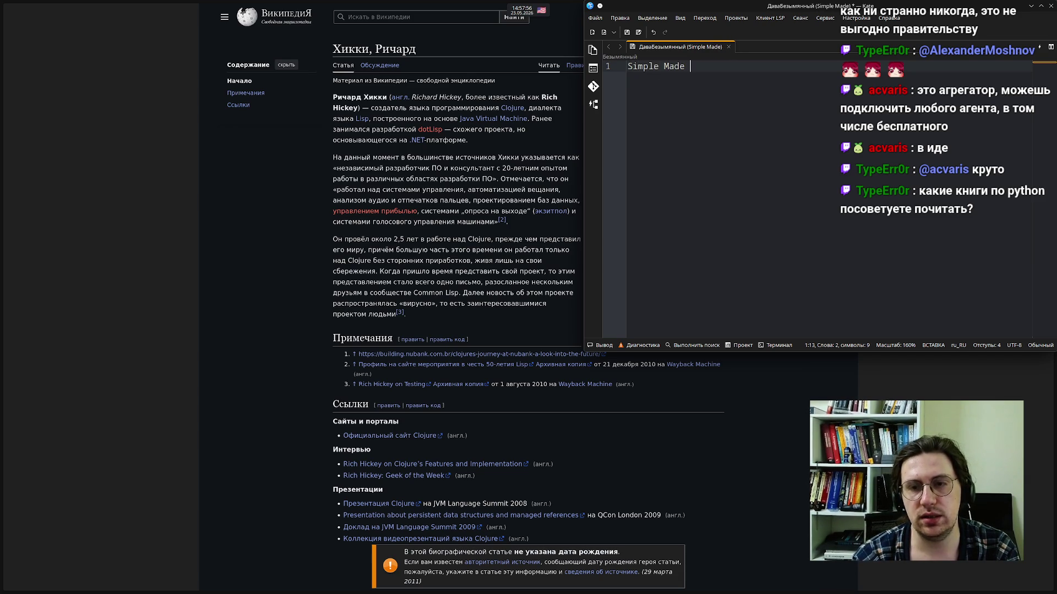
type("y")
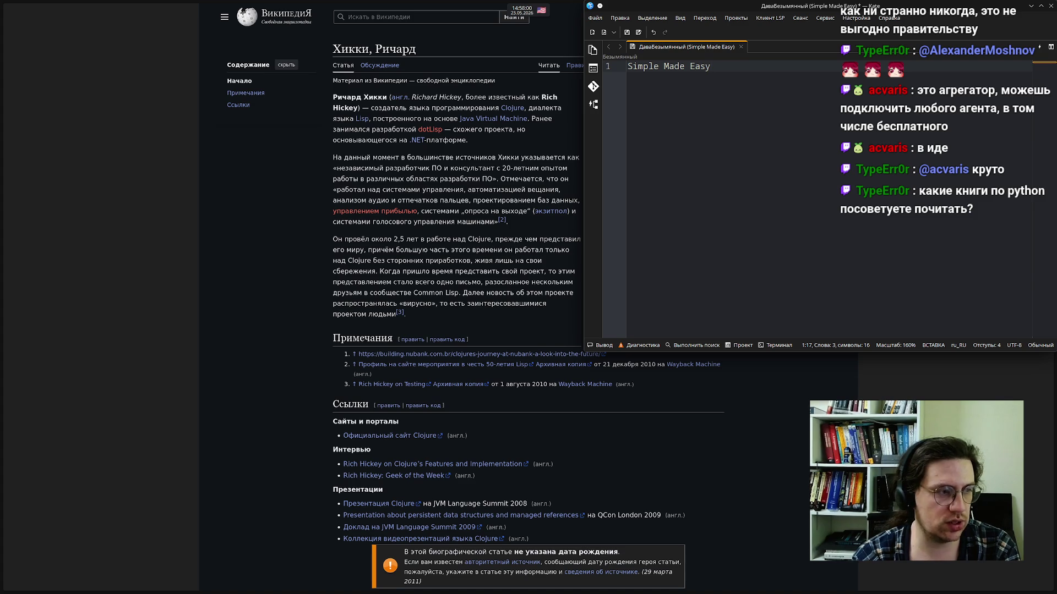
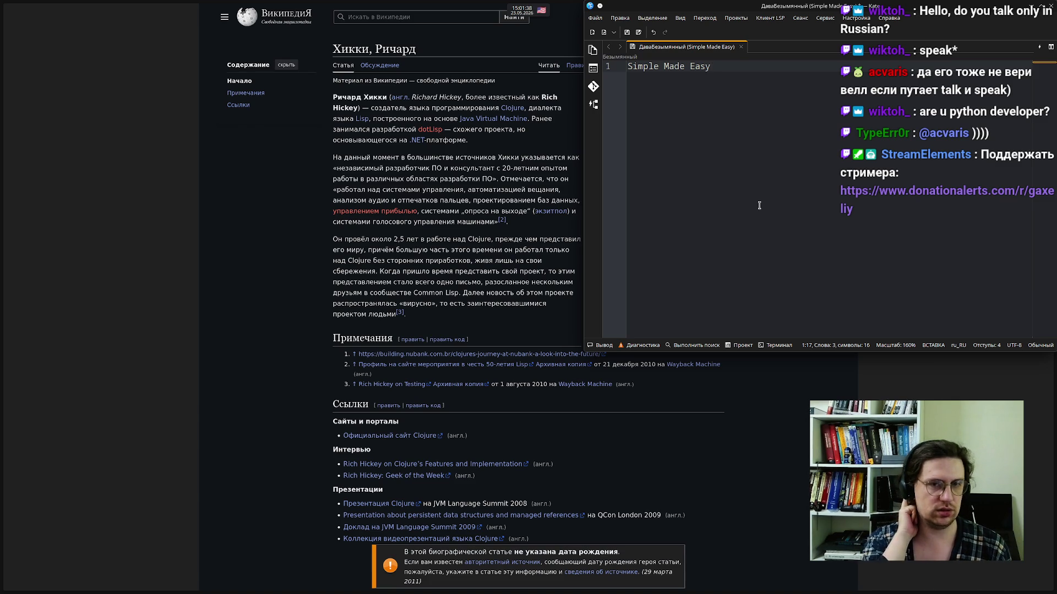
Add 'asyncio.Queue' on line 3, below a blank line under 'Simple Made Easy'
mouse_move(16, 225)
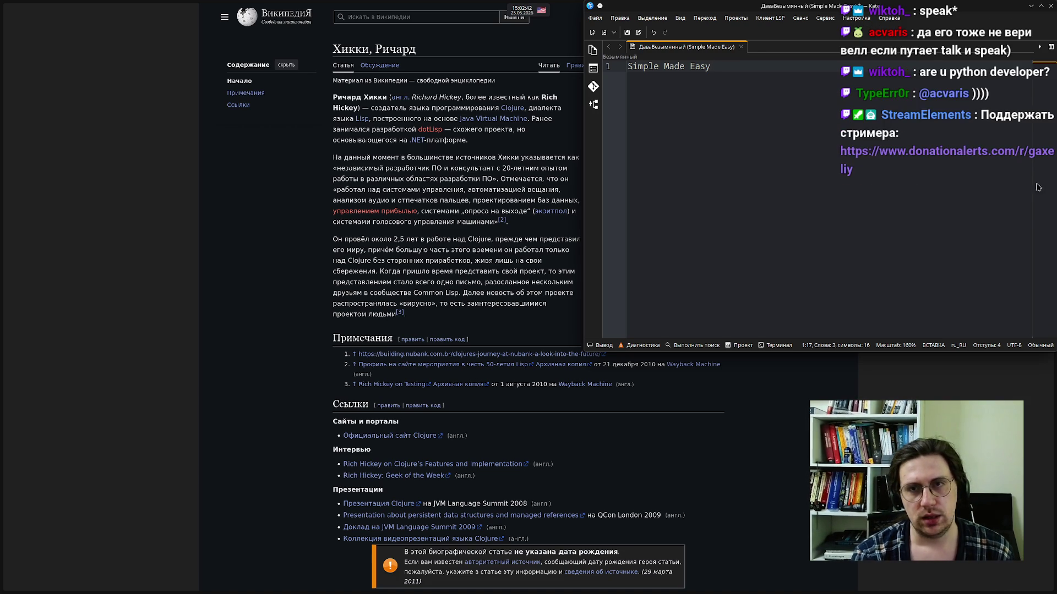
key("Return")
key("Return")
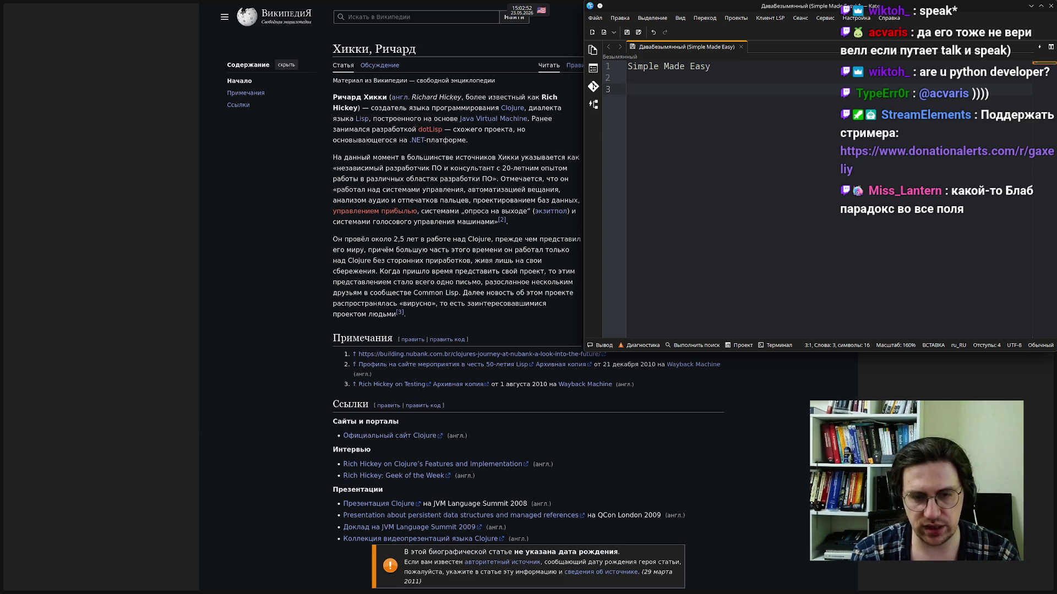
type("asyncio.Queue")
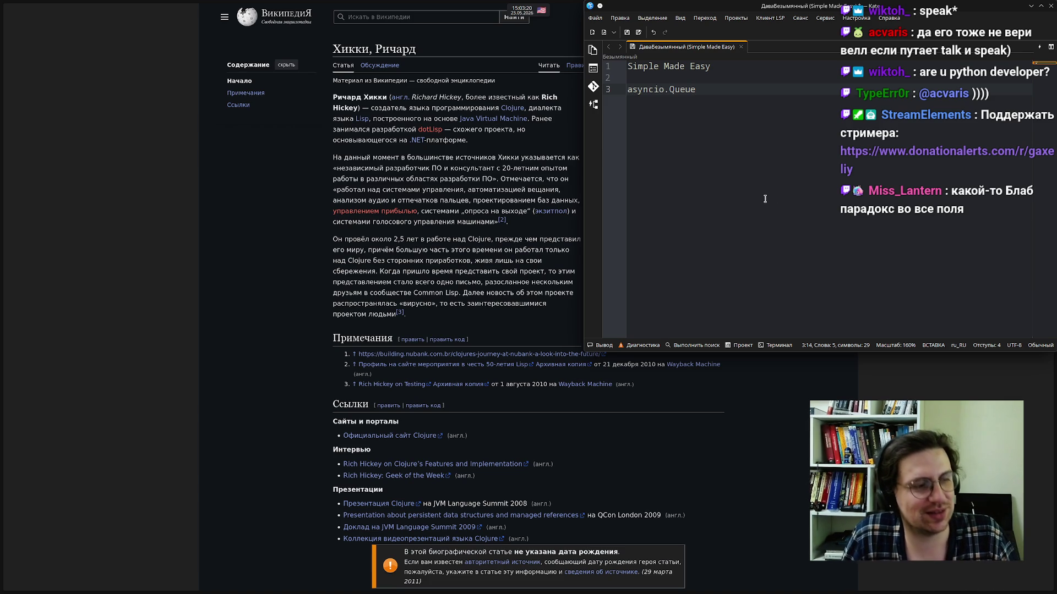
mouse_move(3, 267)
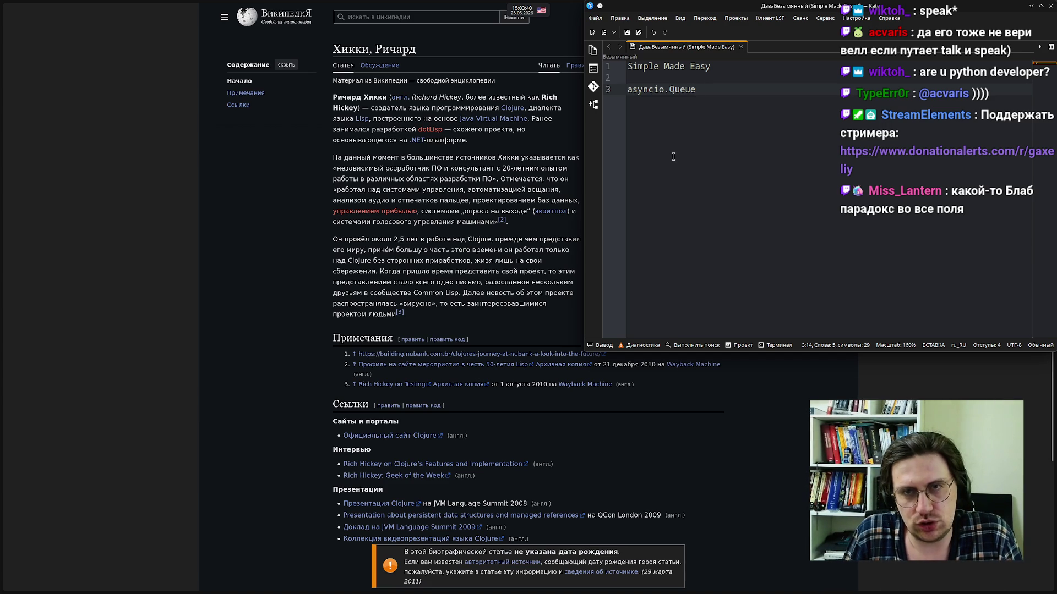
On a new line 4, switch to the Russian layout and type 'Слои, не смешивать инфру и бизнес-логику'
key("Return")
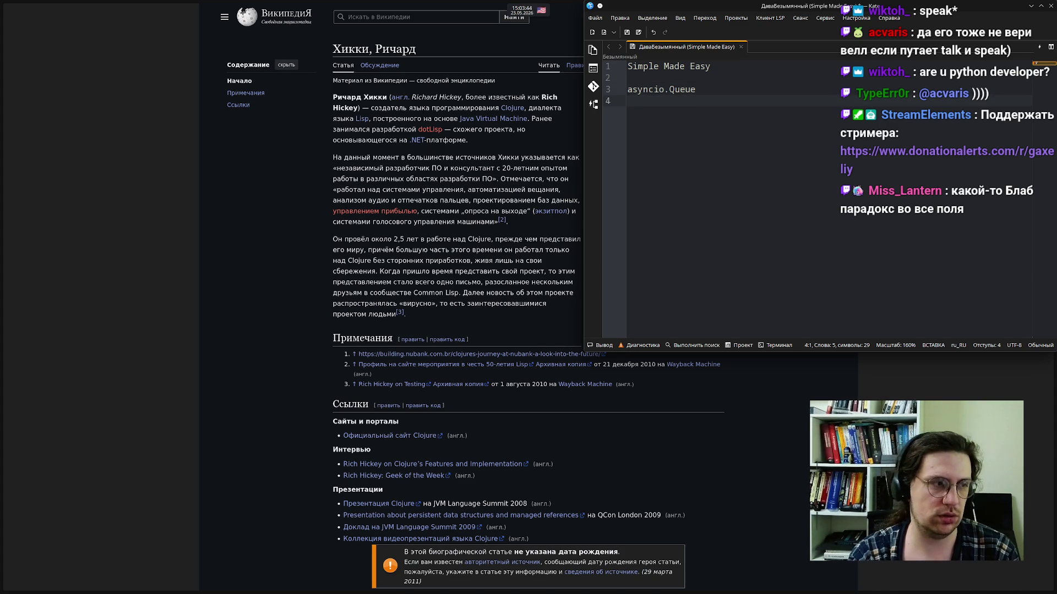
key("alt+shift")
type("Слои, не смешивать инфру и бизнес-логику")
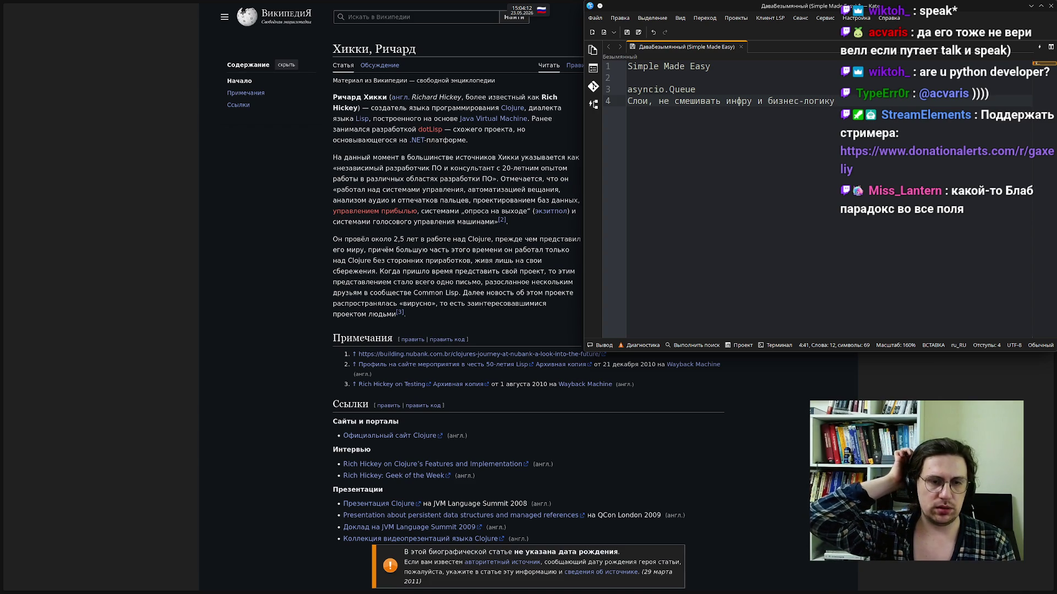
mouse_move(6, 209)
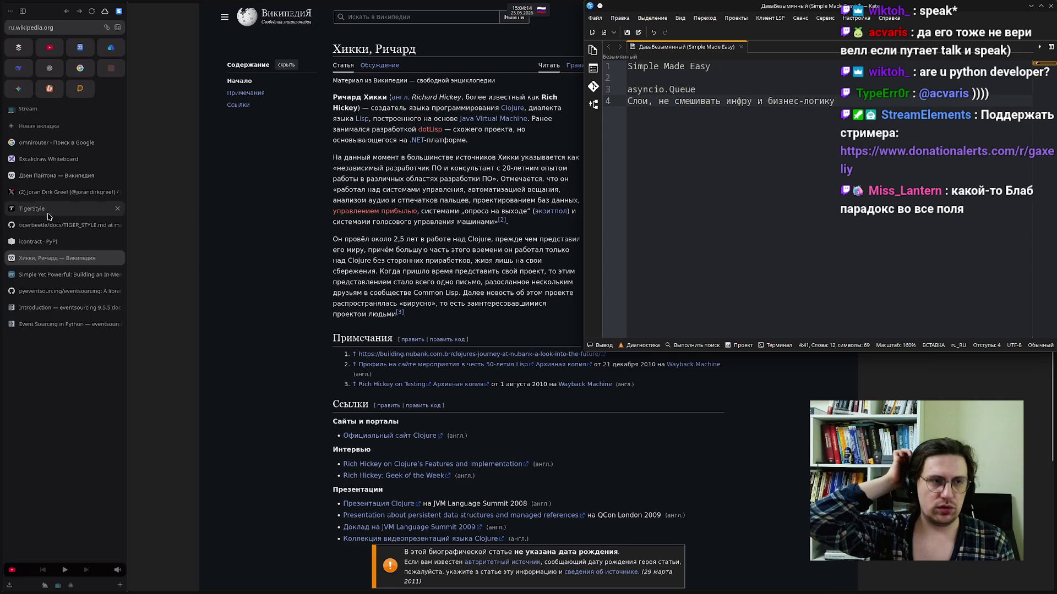
left_click(54, 226)
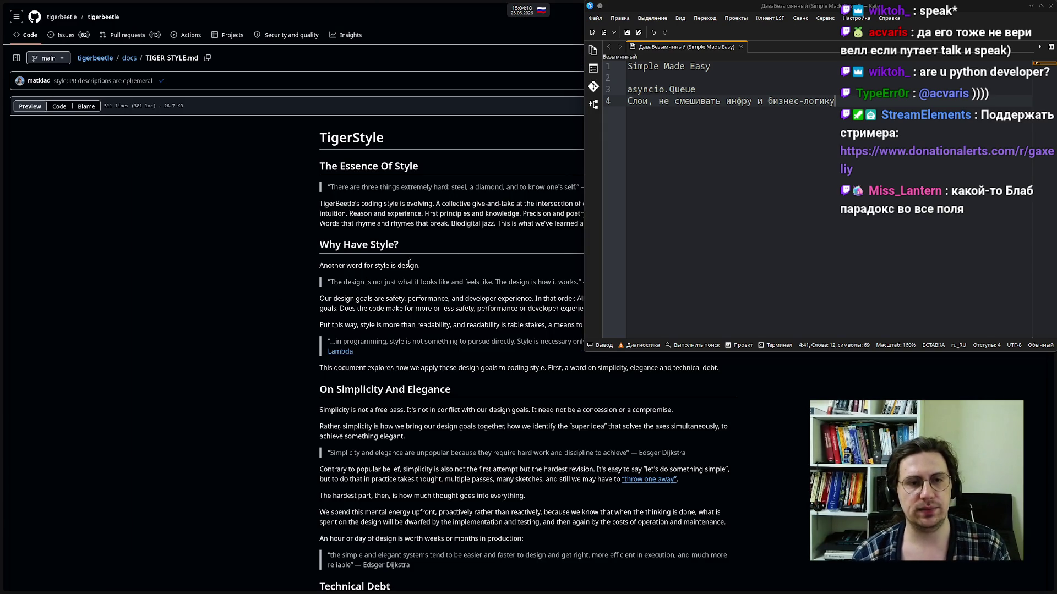
scroll(460, 356, "down", 2)
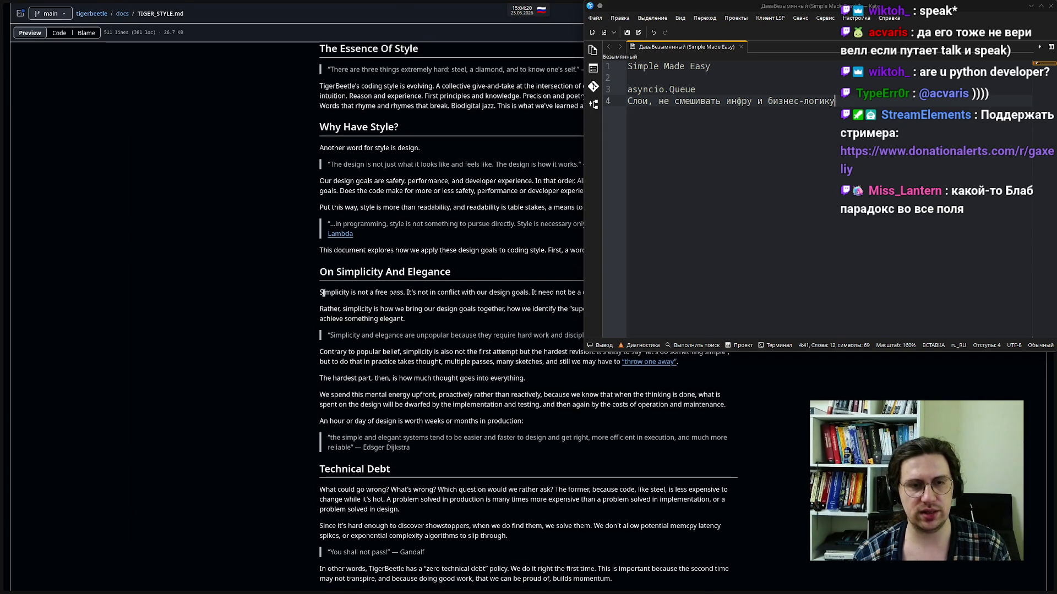
mouse_move(316, 291)
left_mouse_down()
mouse_move(323, 327)
mouse_move(438, 451)
left_mouse_up()
left_click(204, 334)
scroll(220, 353, "up", 2)
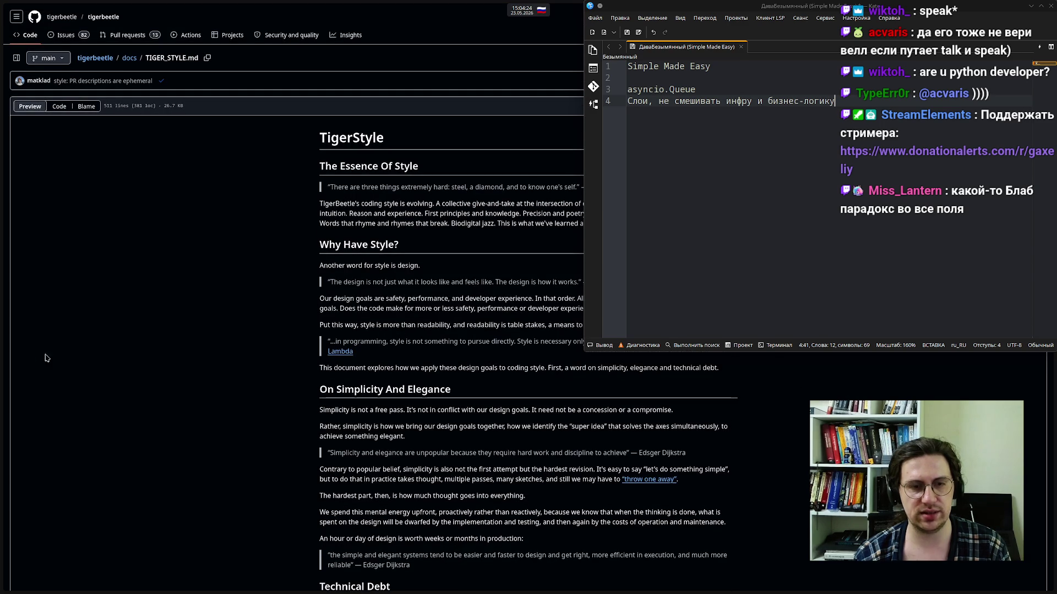
mouse_move(0, 336)
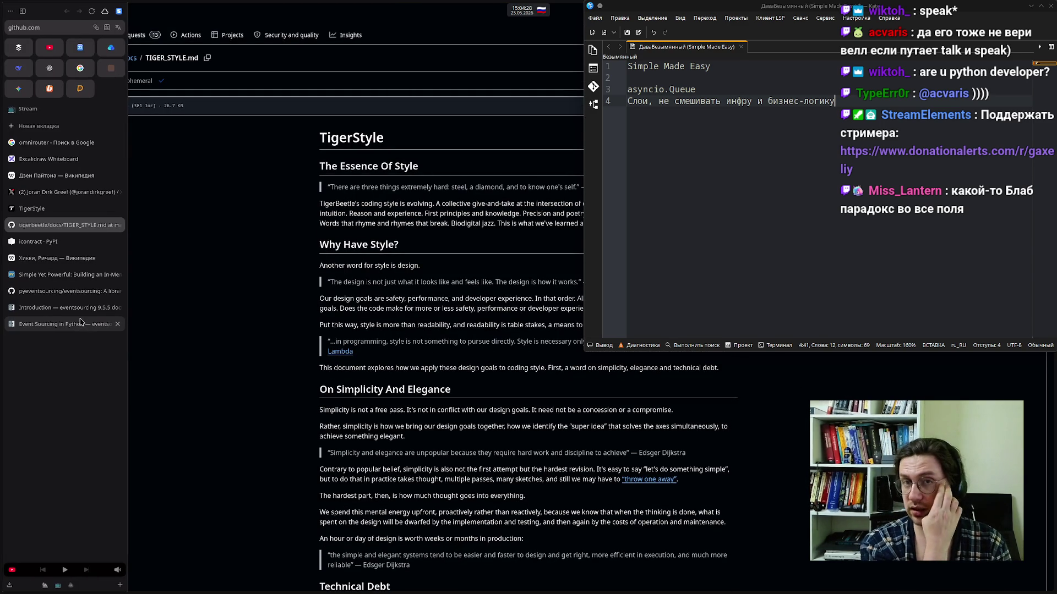
left_click(29, 260)
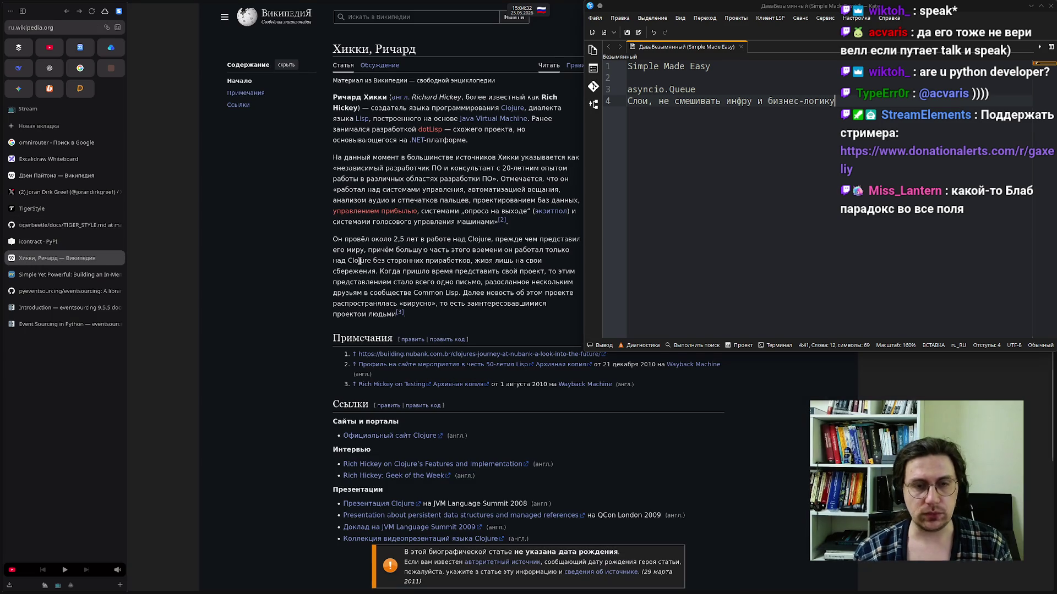